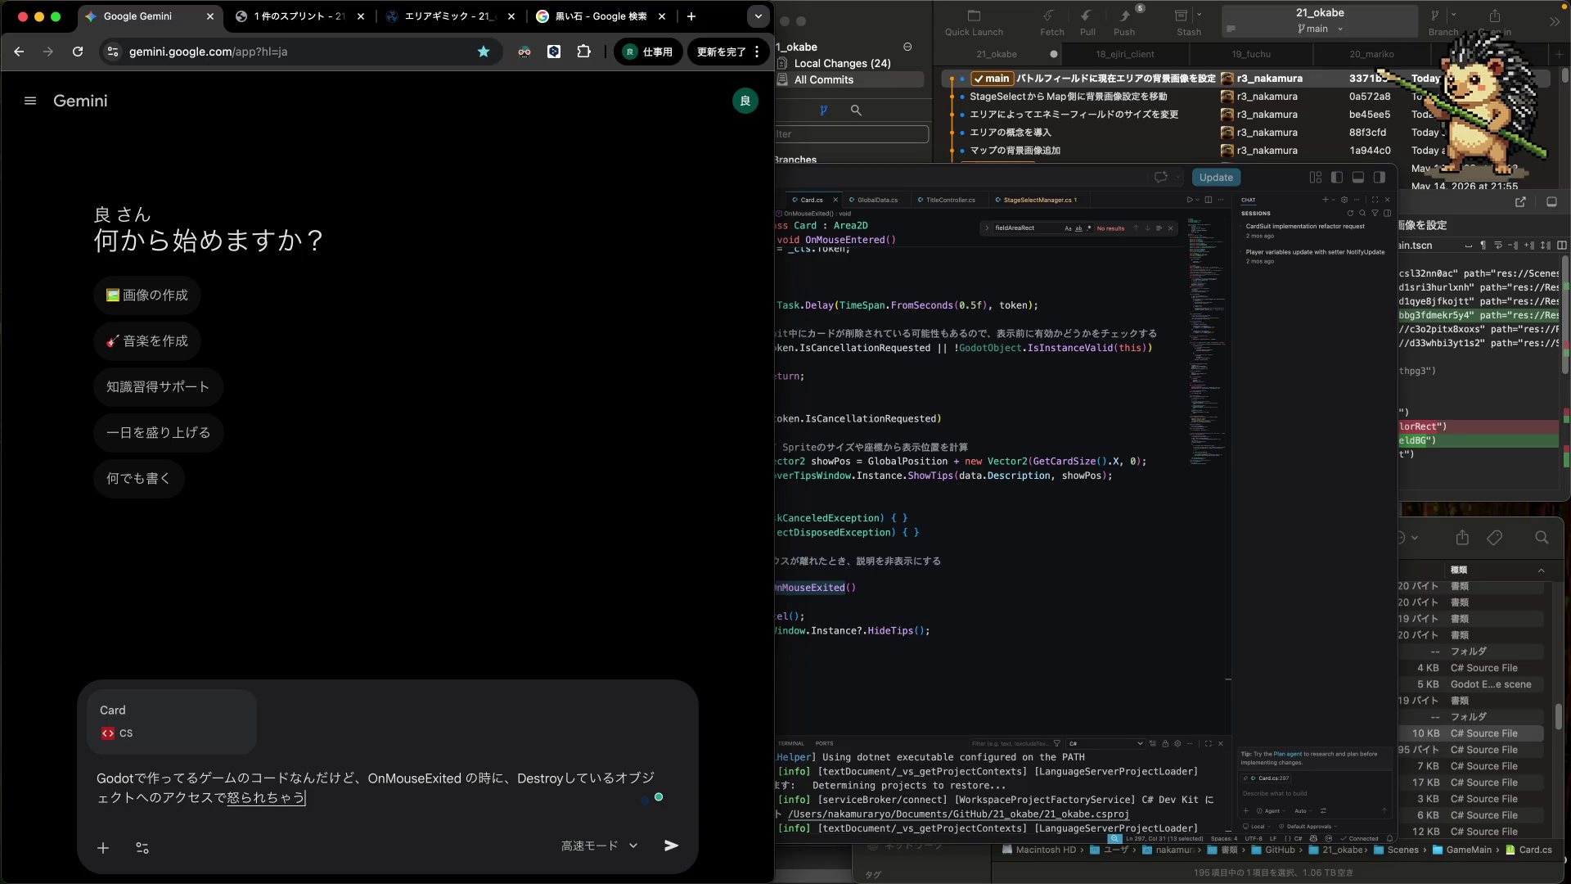
# - Begin the Japanese question to Gemini about checking whether Card has been destroyed, with Card.cs attached
pyautogui.write('.')
pyautogui.press('Return')
pyautogui.hotkey('shift', 'Return')
pyautogui.write('jishinga')
pyautogui.press('Return')
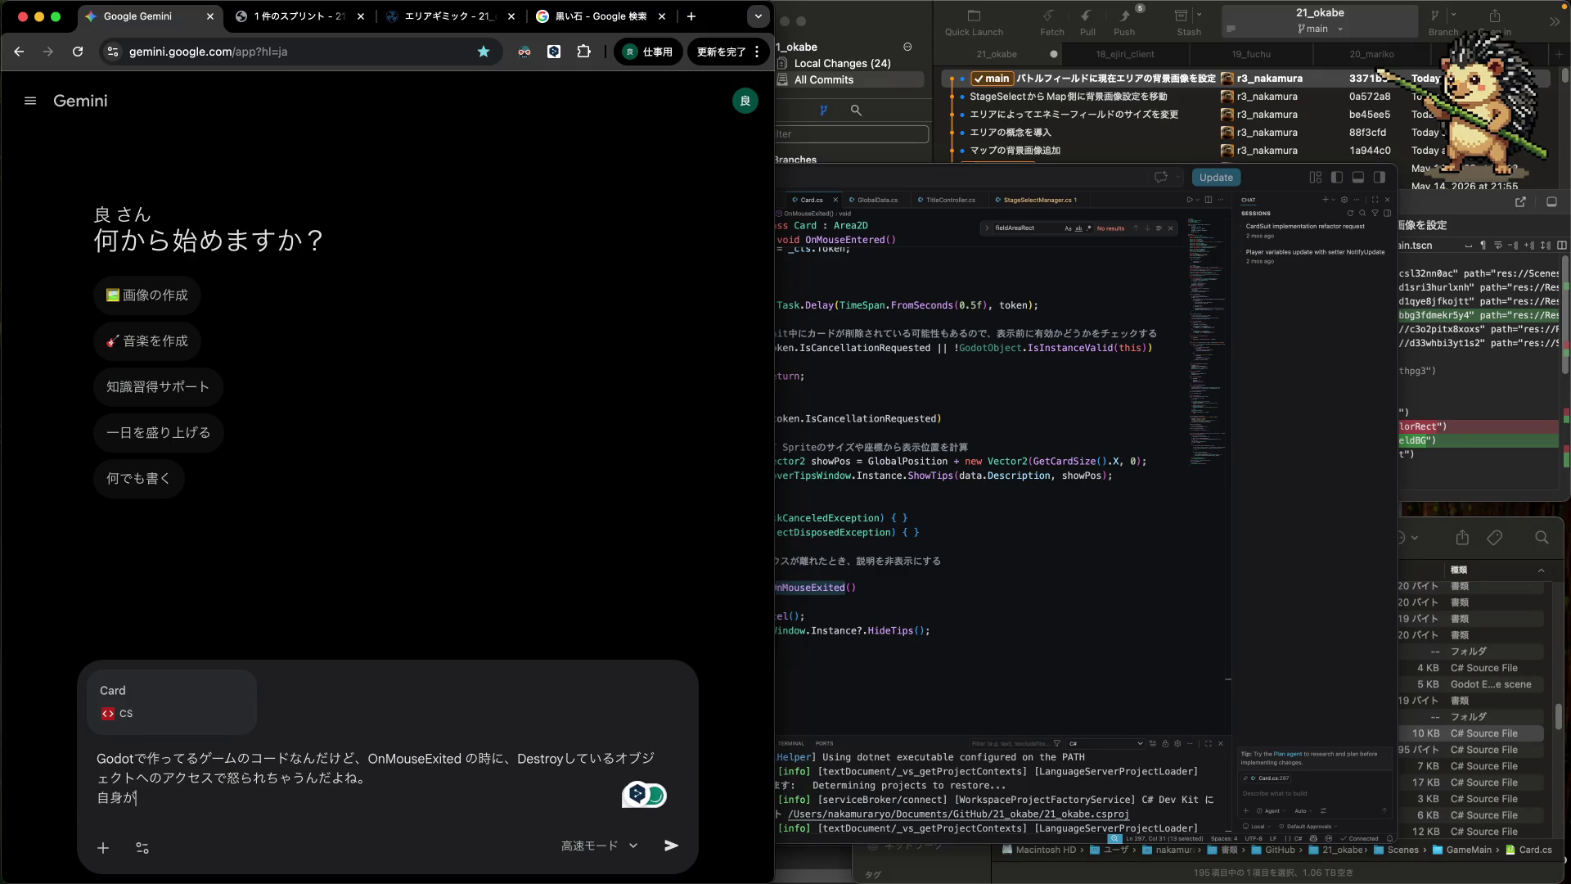
pyautogui.write('Des')
pyautogui.write('sarete')
pyautogui.write('iru')
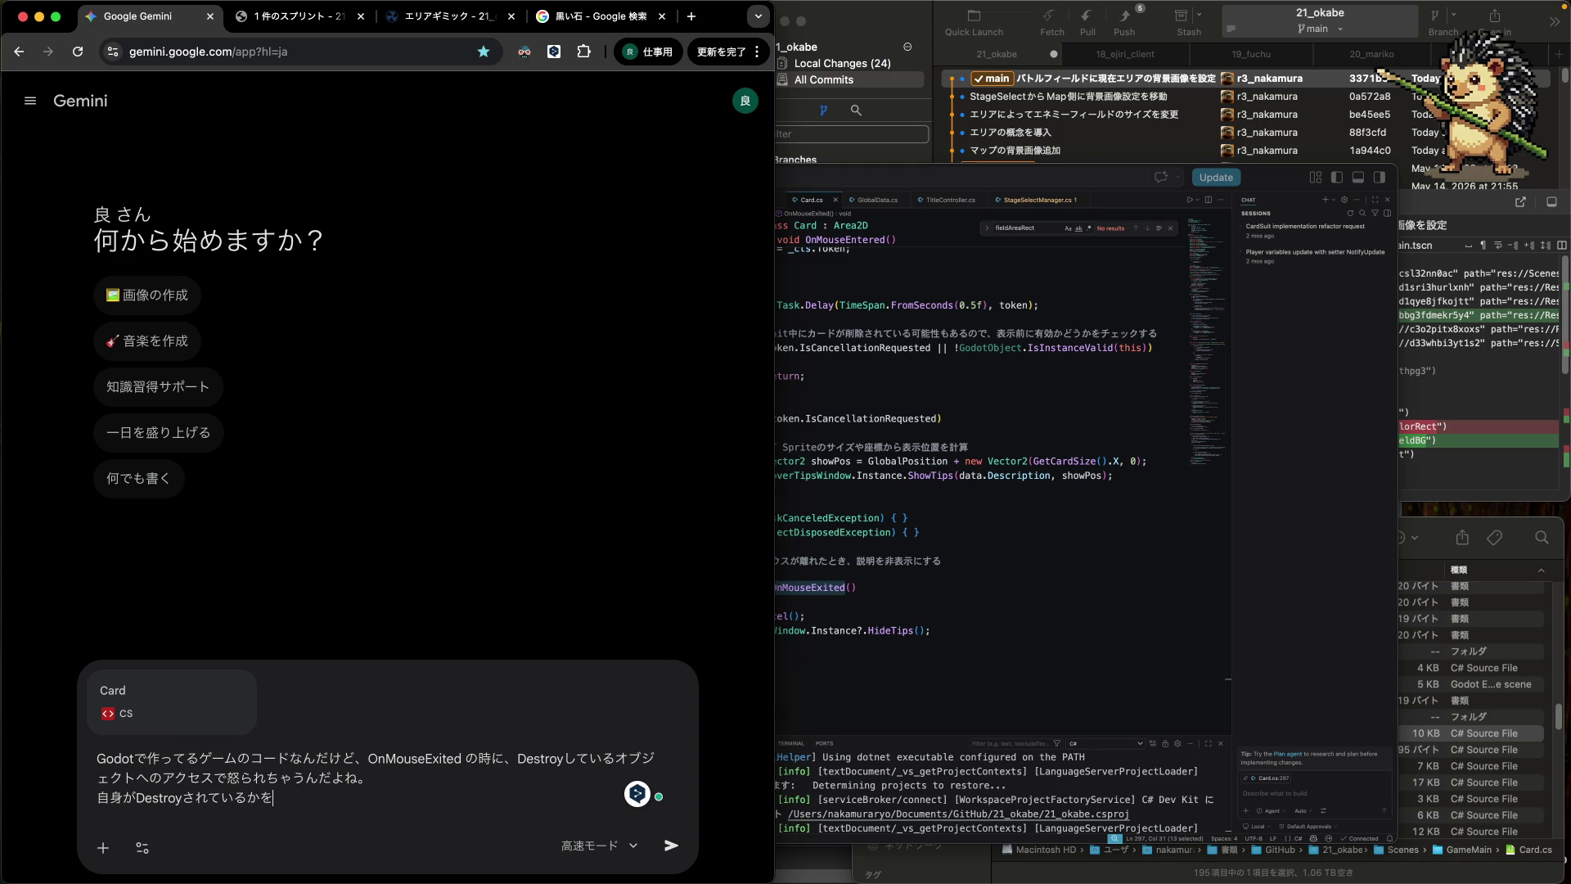
pyautogui.write('yekkuru')
pyautogui.write('o-dogahitsuyou')
pyautogui.write('omoundake')
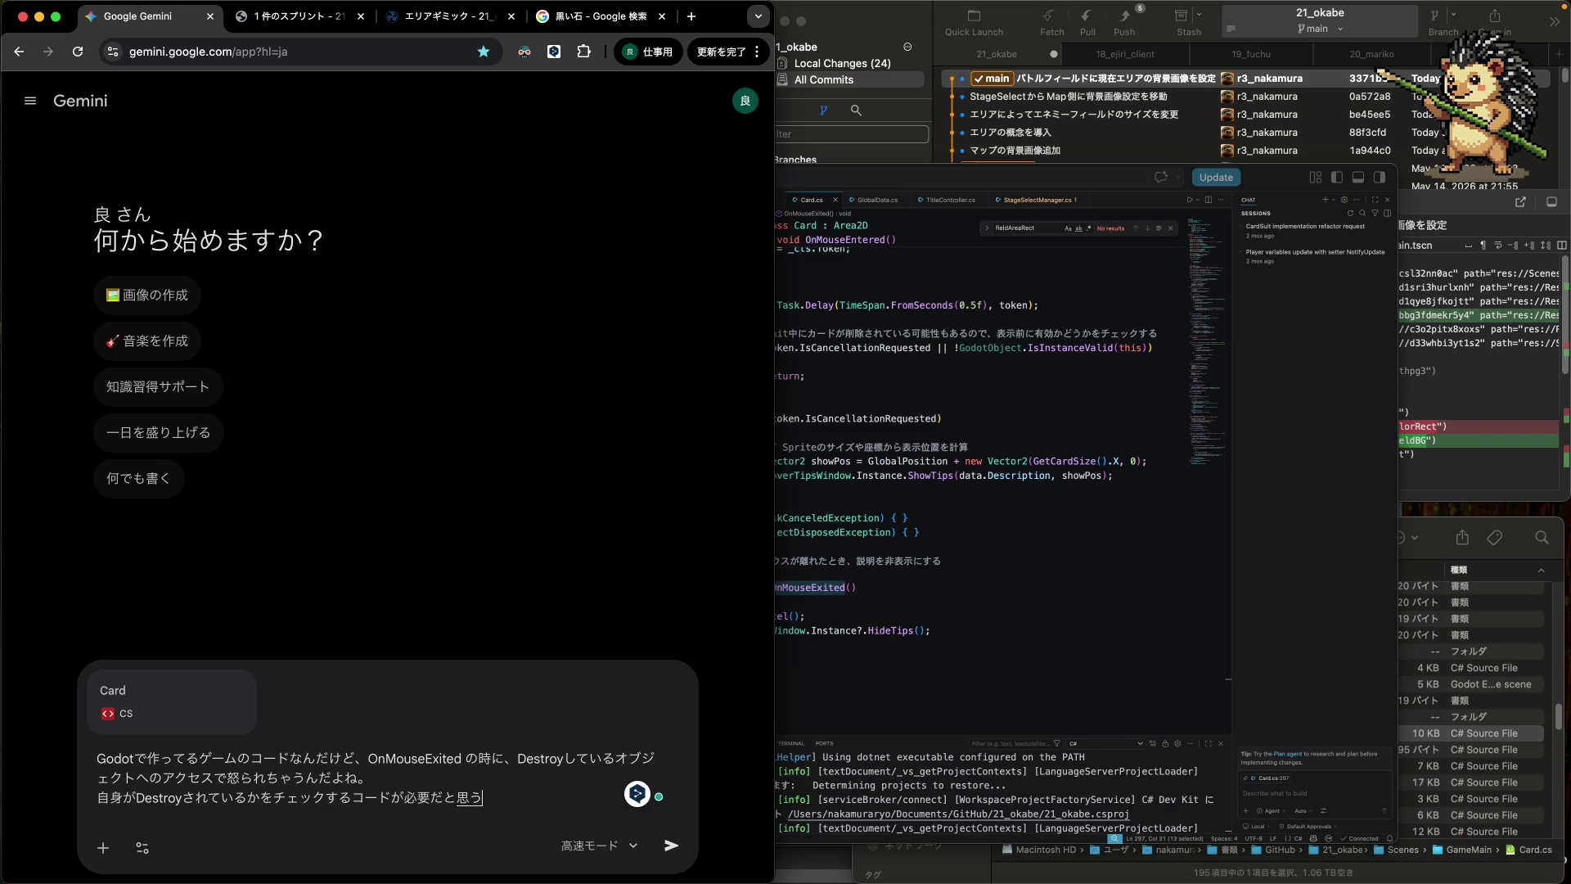
pyautogui.press('Return')
# - Finish the question with the 書くんだっけ ending and send it to Gemini
pyautogui.write('doutekakundakk')
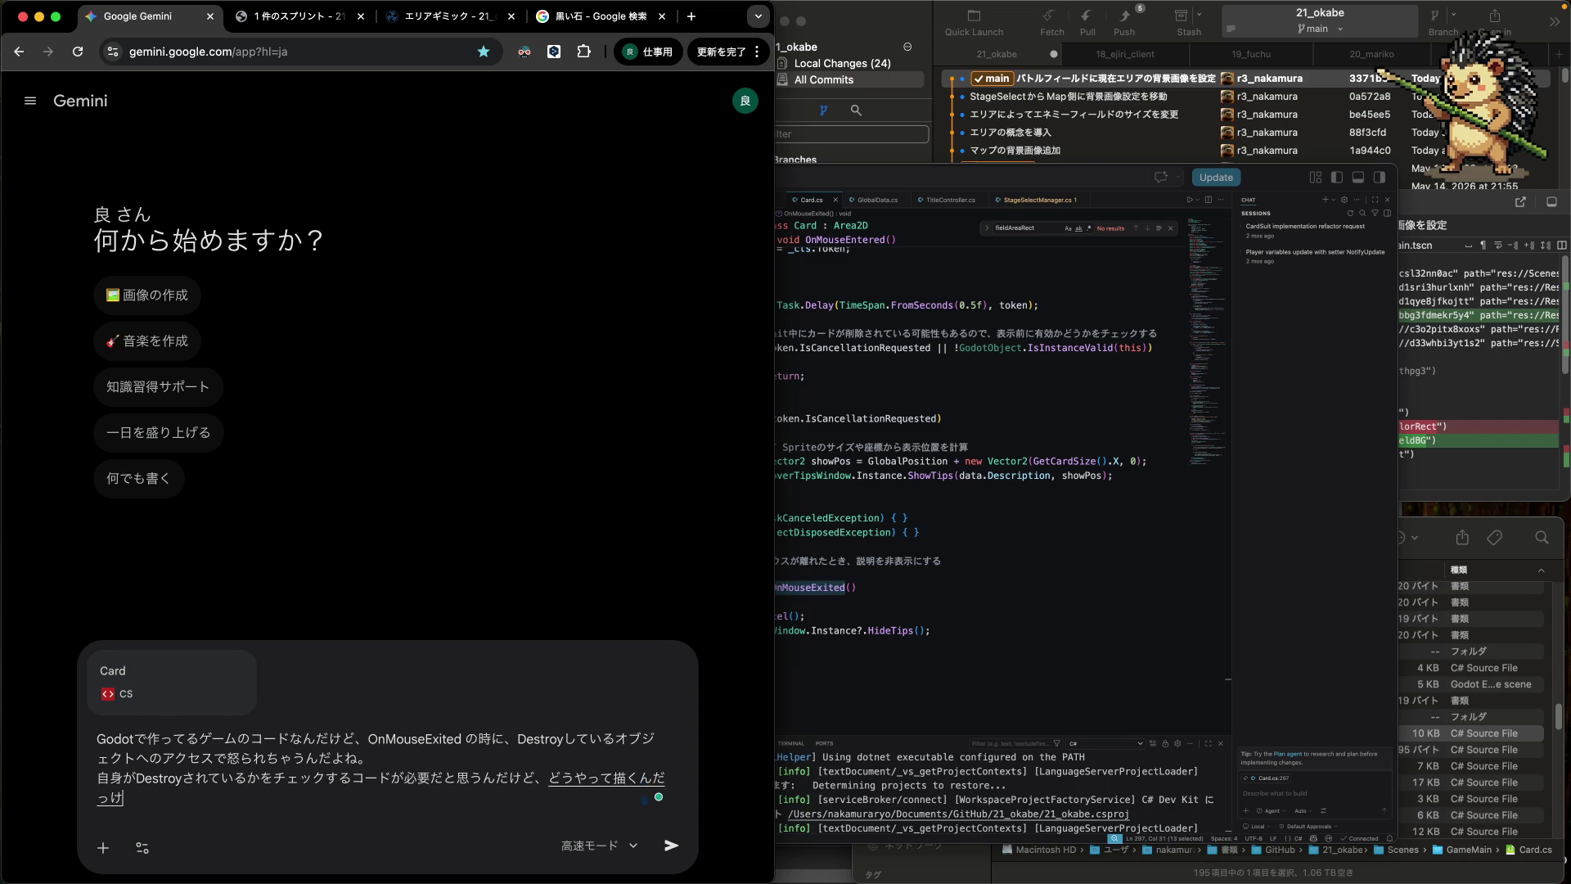
pyautogui.write('e')
pyautogui.press('space')
pyautogui.press('Right')
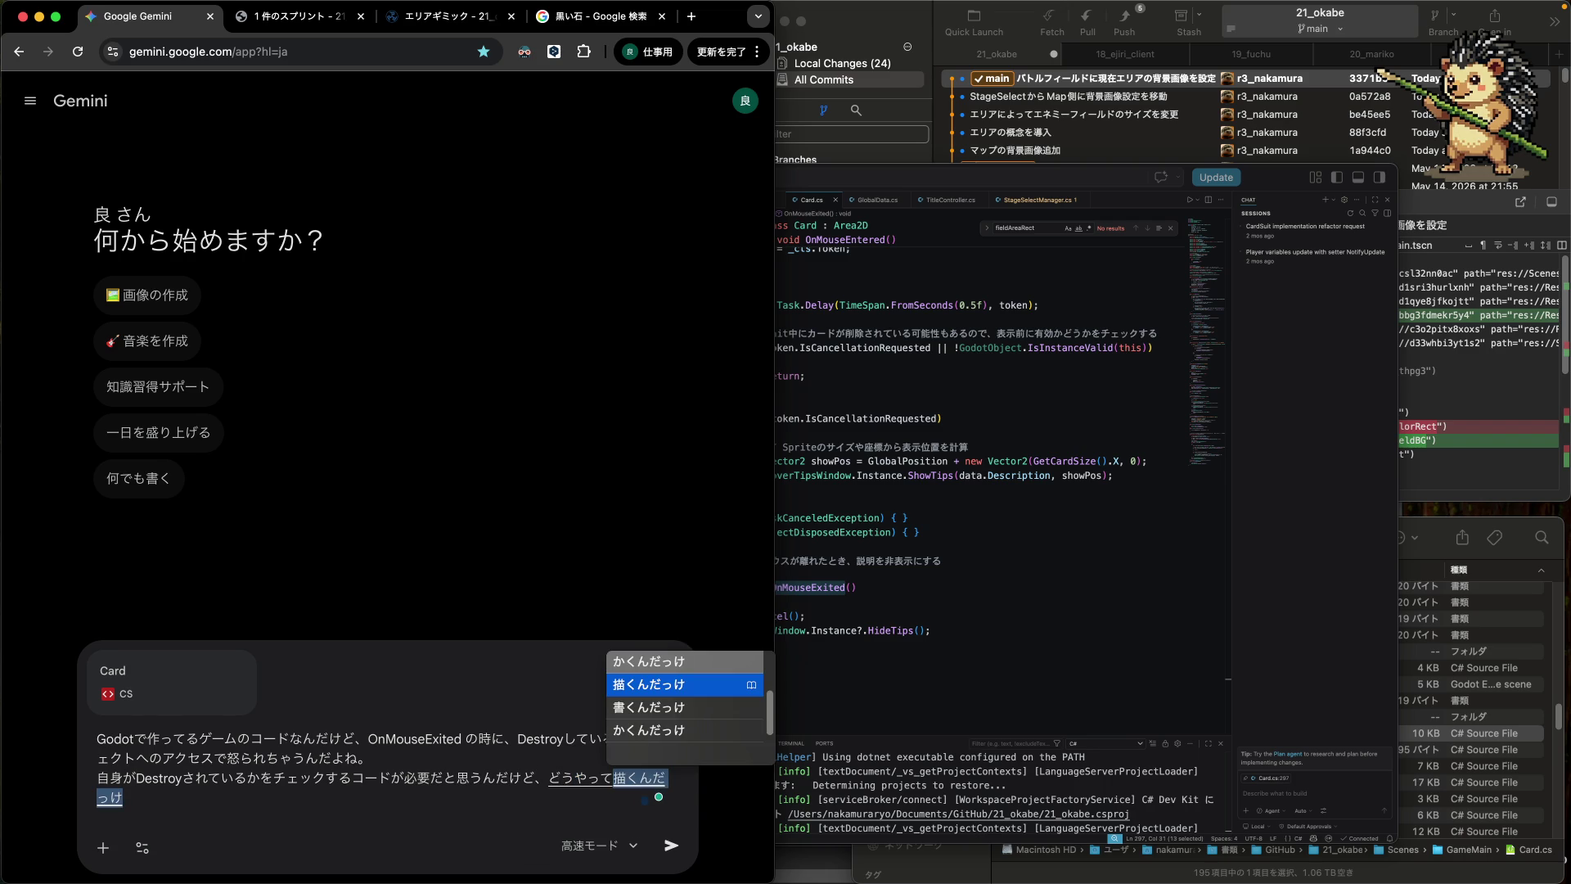
pyautogui.press('Down')
pyautogui.press('Return')
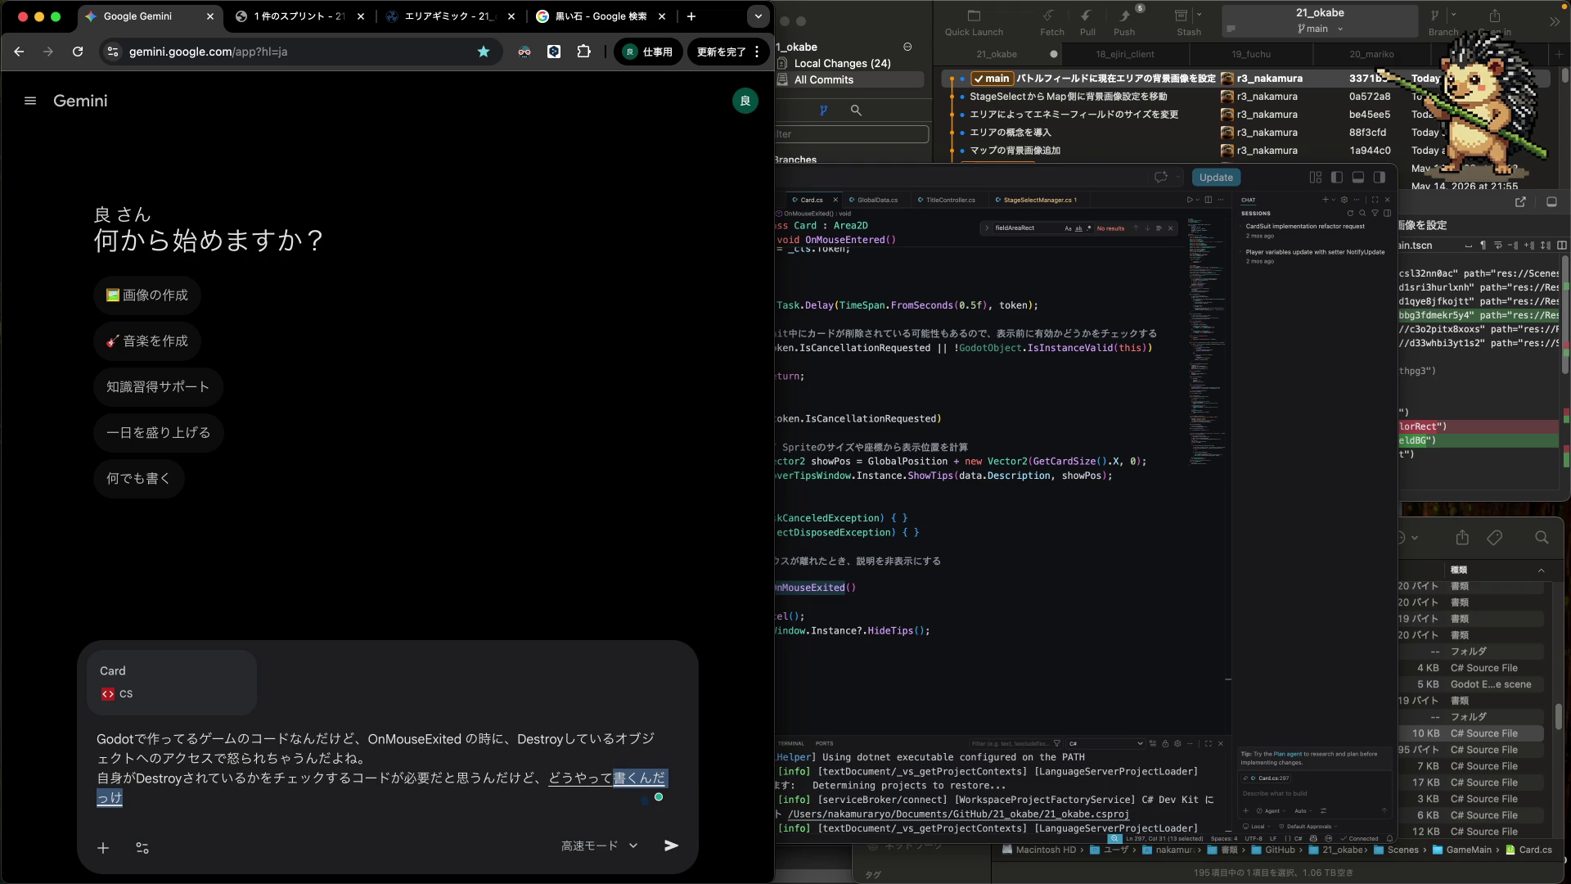
pyautogui.press('Return')
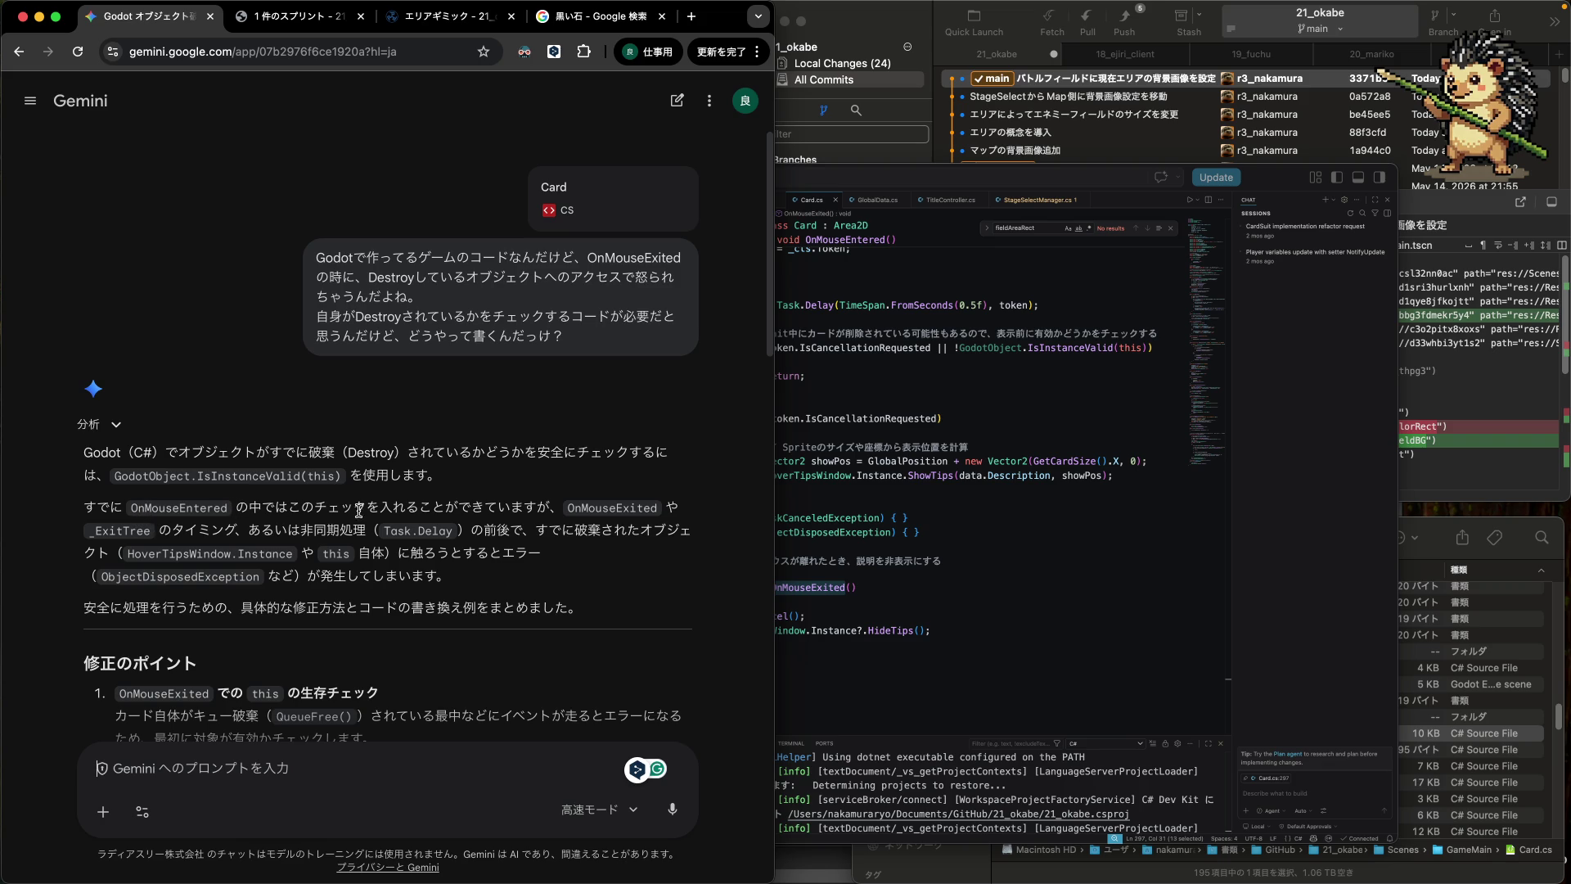
# - Bring the Card.cs editor to the front beside Gemini's IsInstanceValid(this) answer
pyautogui.click(1033, 581)
pyautogui.scroll(5, 892, 553)
pyautogui.scroll(2, 892, 553)
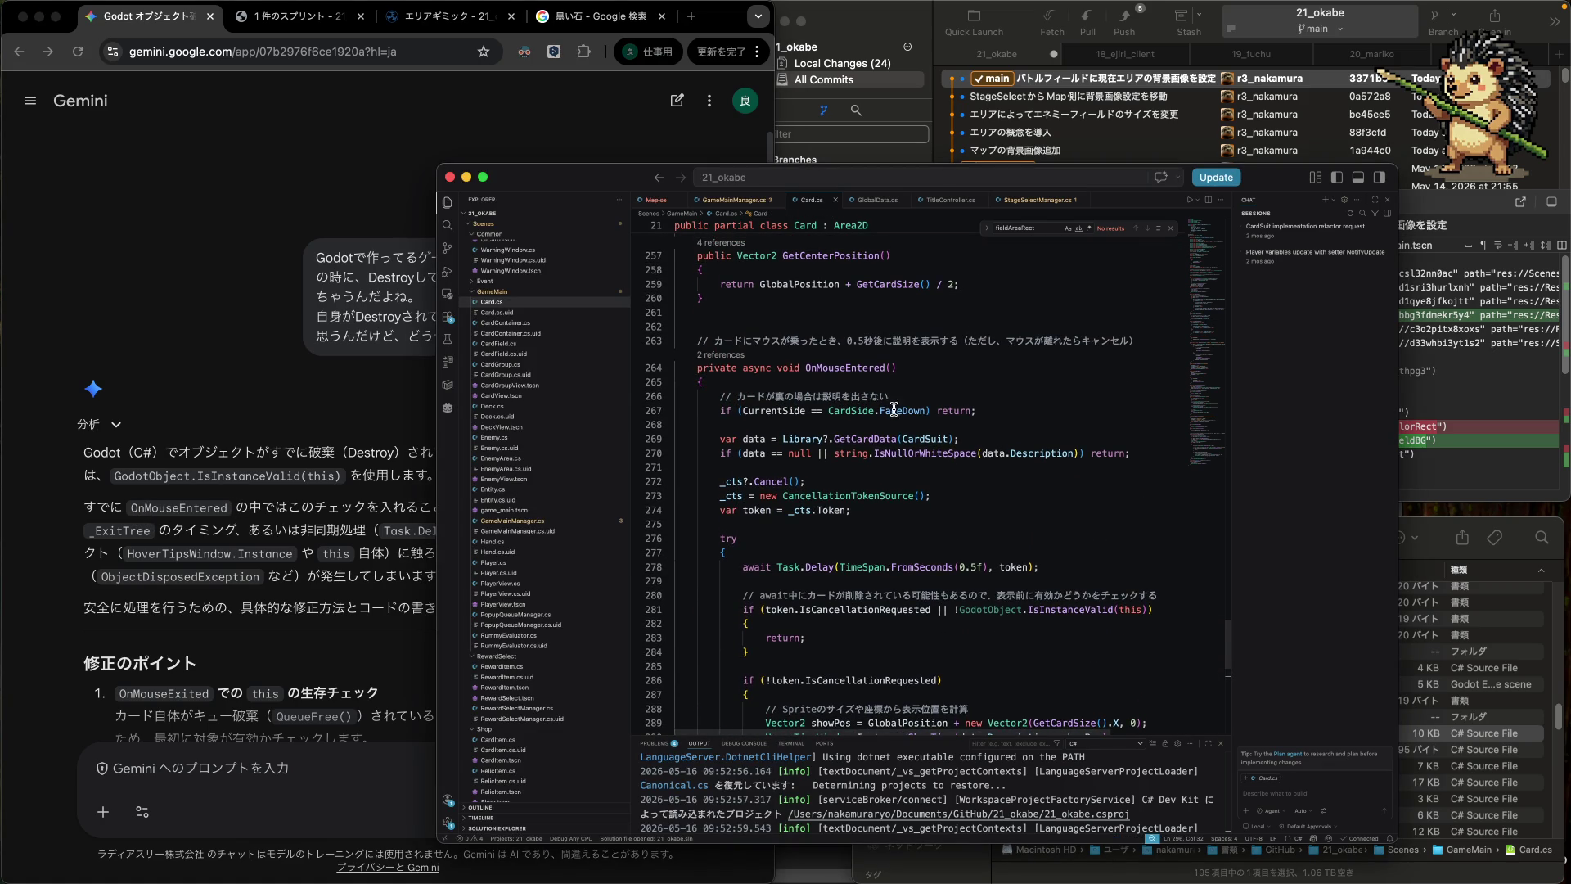
pyautogui.scroll(-5, 875, 409)
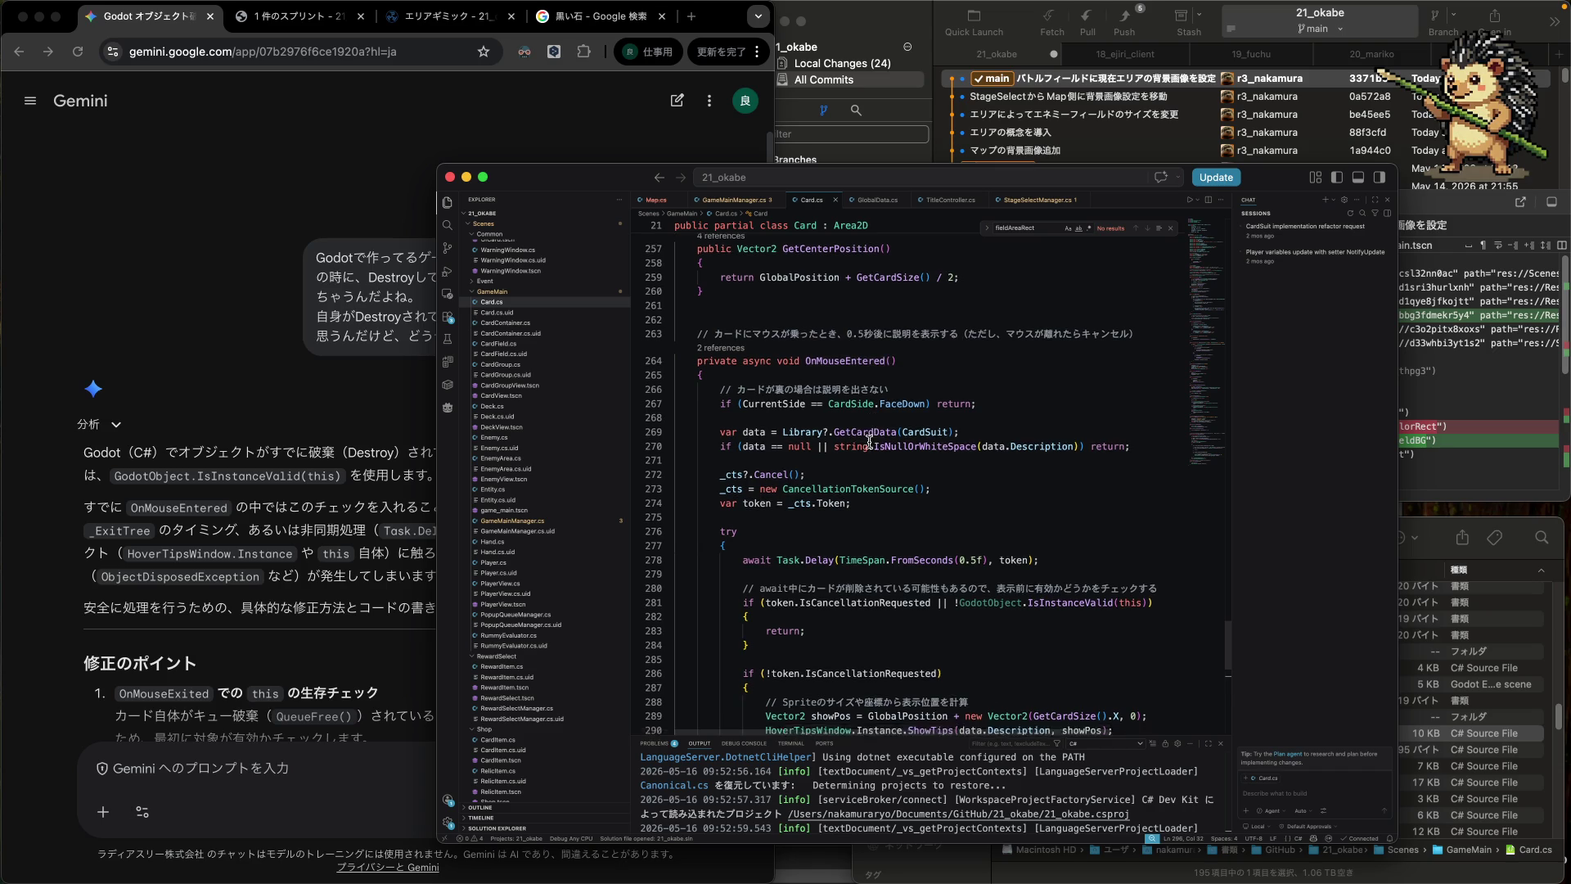
pyautogui.scroll(-2, 863, 458)
pyautogui.scroll(3, 862, 458)
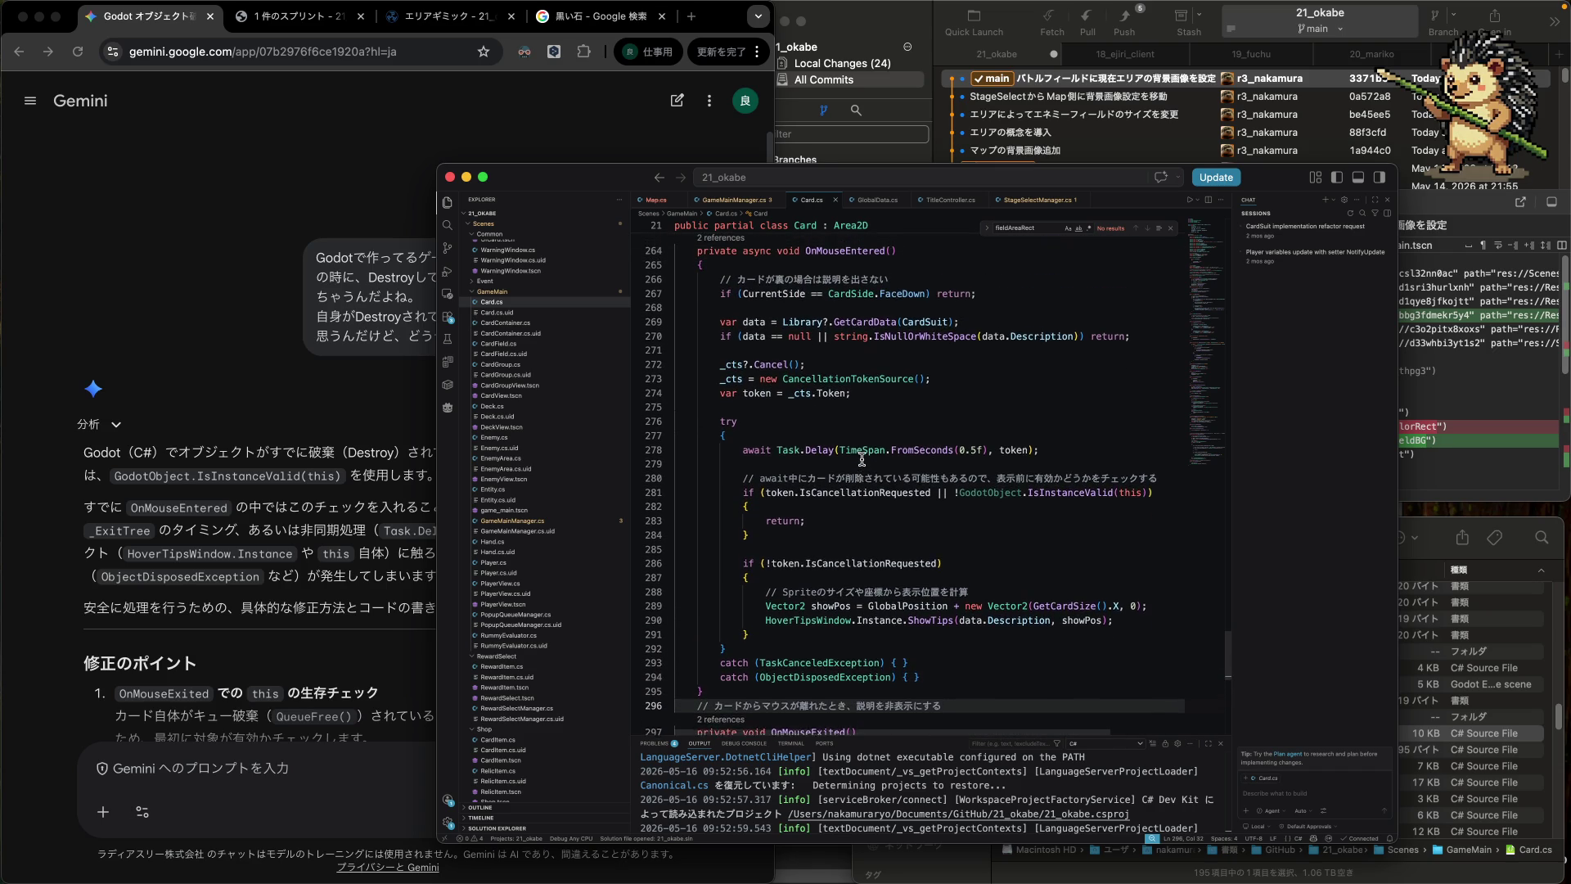
pyautogui.scroll(1, 861, 458)
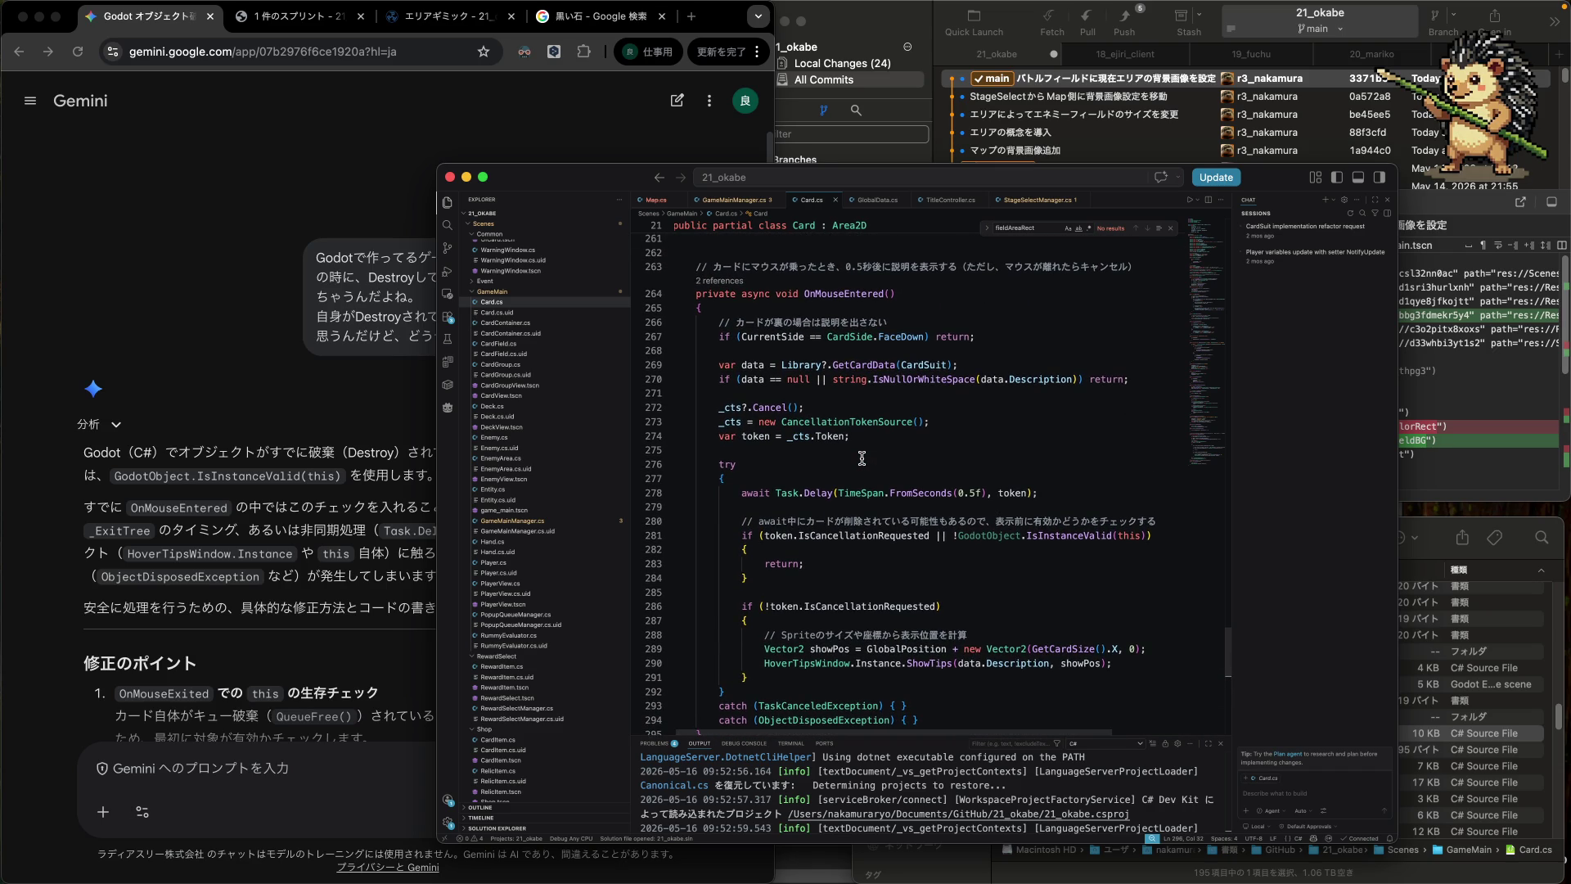
pyautogui.scroll(4, 855, 459)
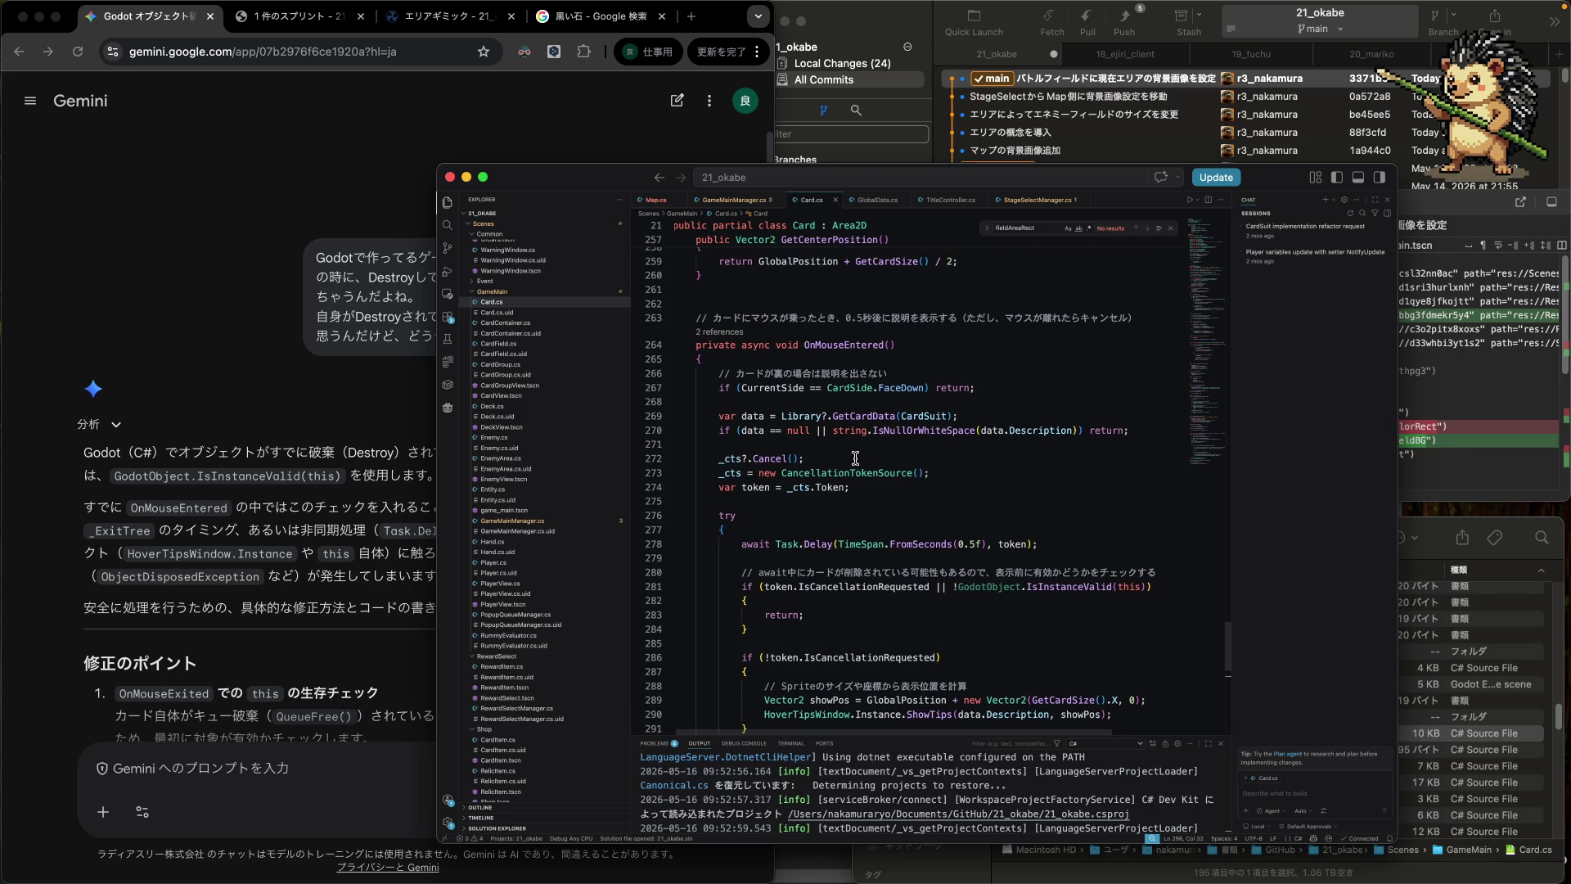
pyautogui.click(292, 549)
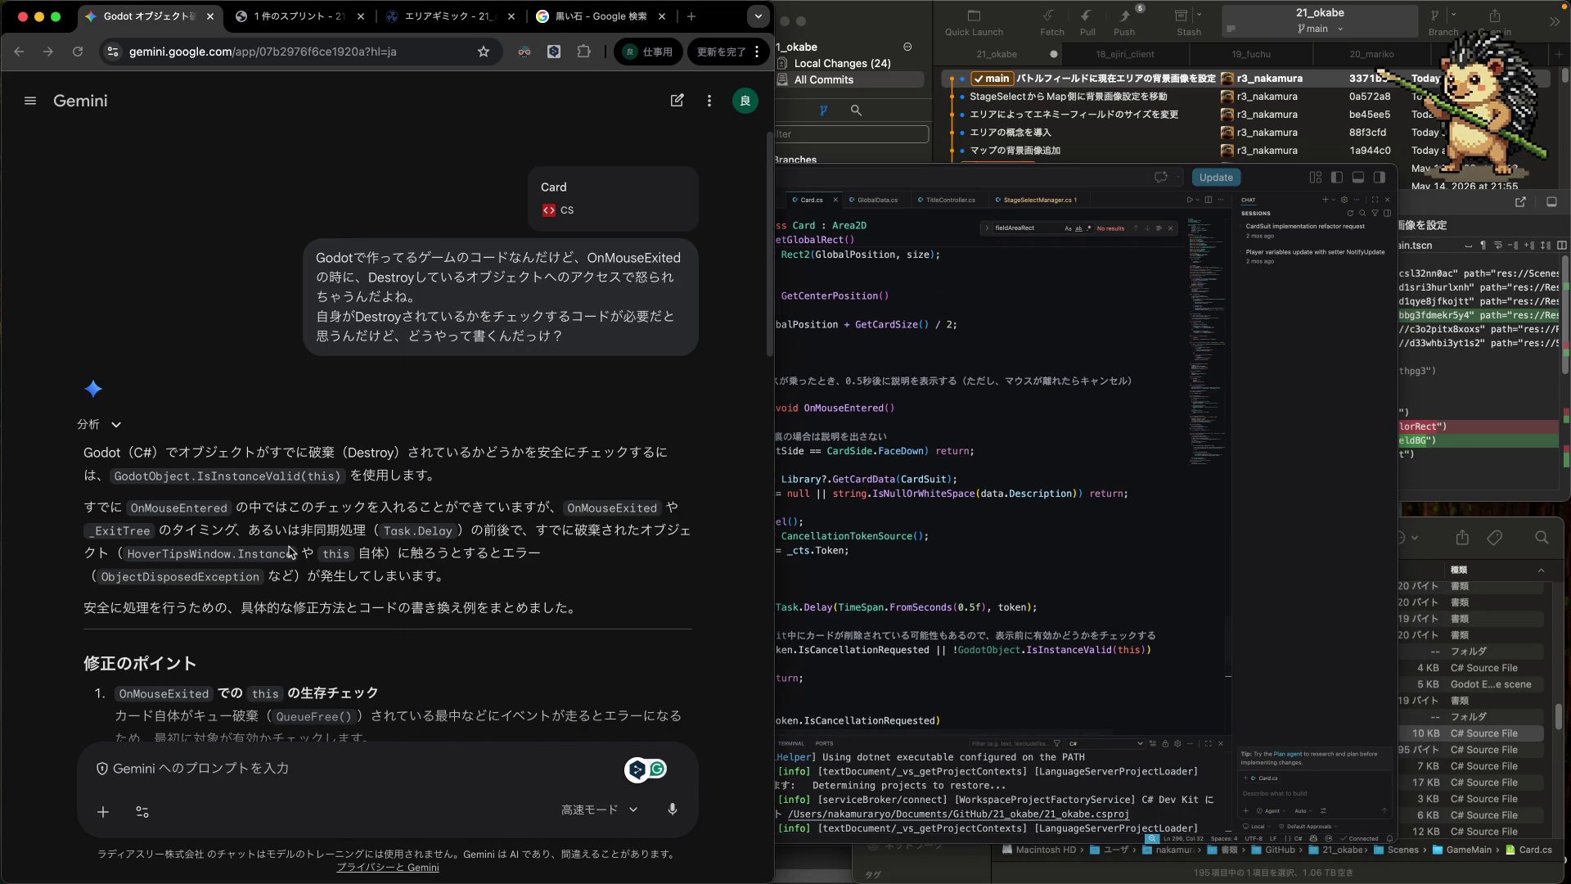
# - Find and select the if (!GodotObject.IsInstanceValid(this)) return; line in Gemini's C# example
pyautogui.scroll(-3, 302, 504)
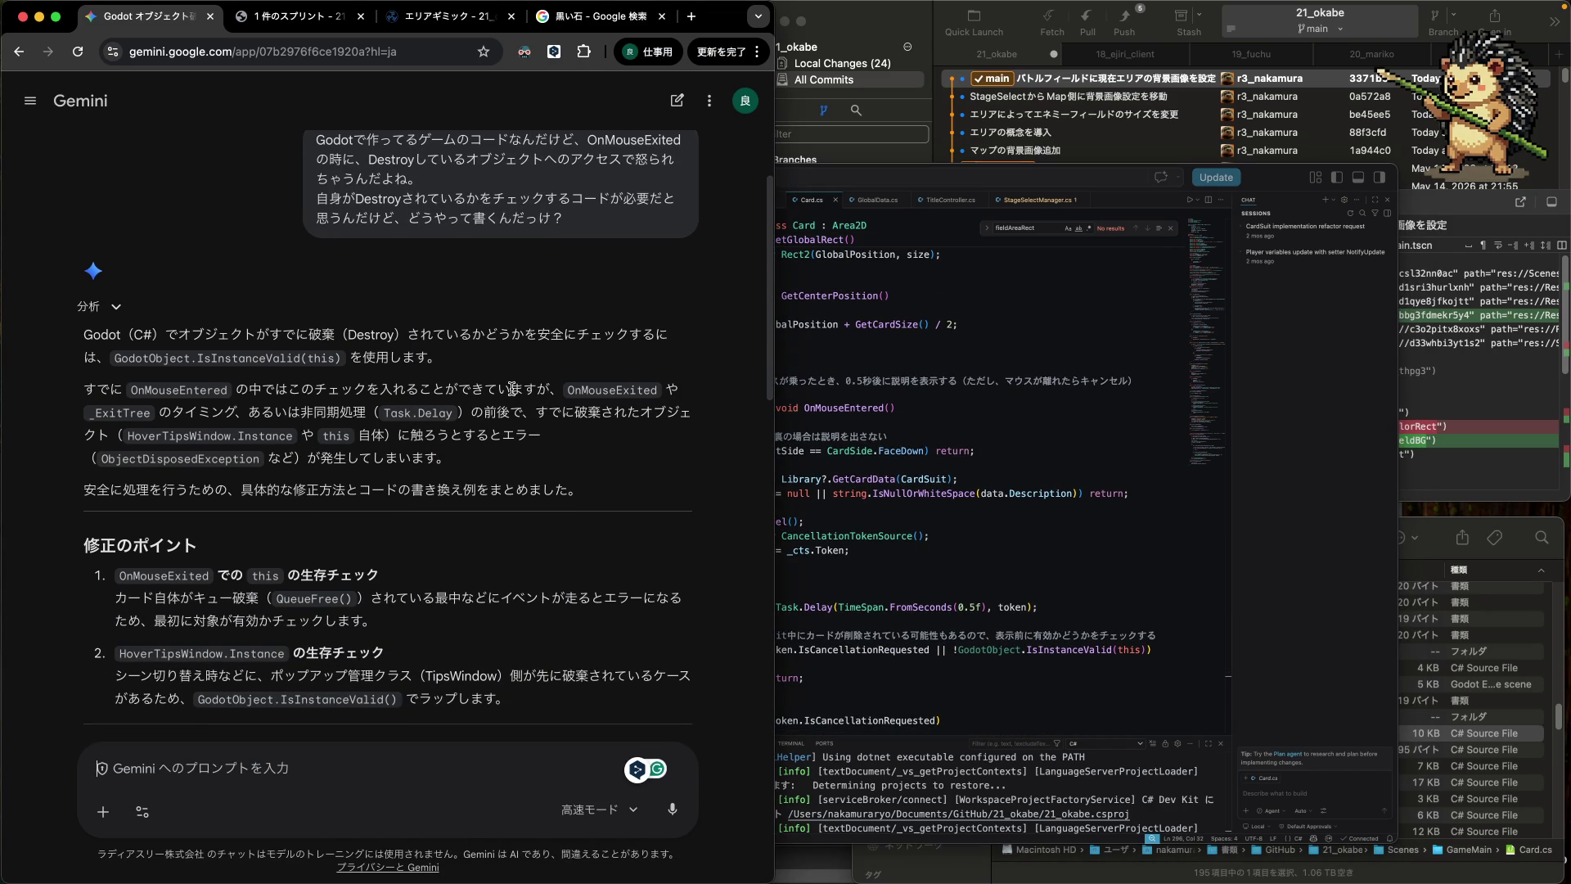
pyautogui.moveTo(511, 389); pyautogui.dragTo(380, 413)
pyautogui.click(325, 448)
pyautogui.scroll(-2, 324, 448)
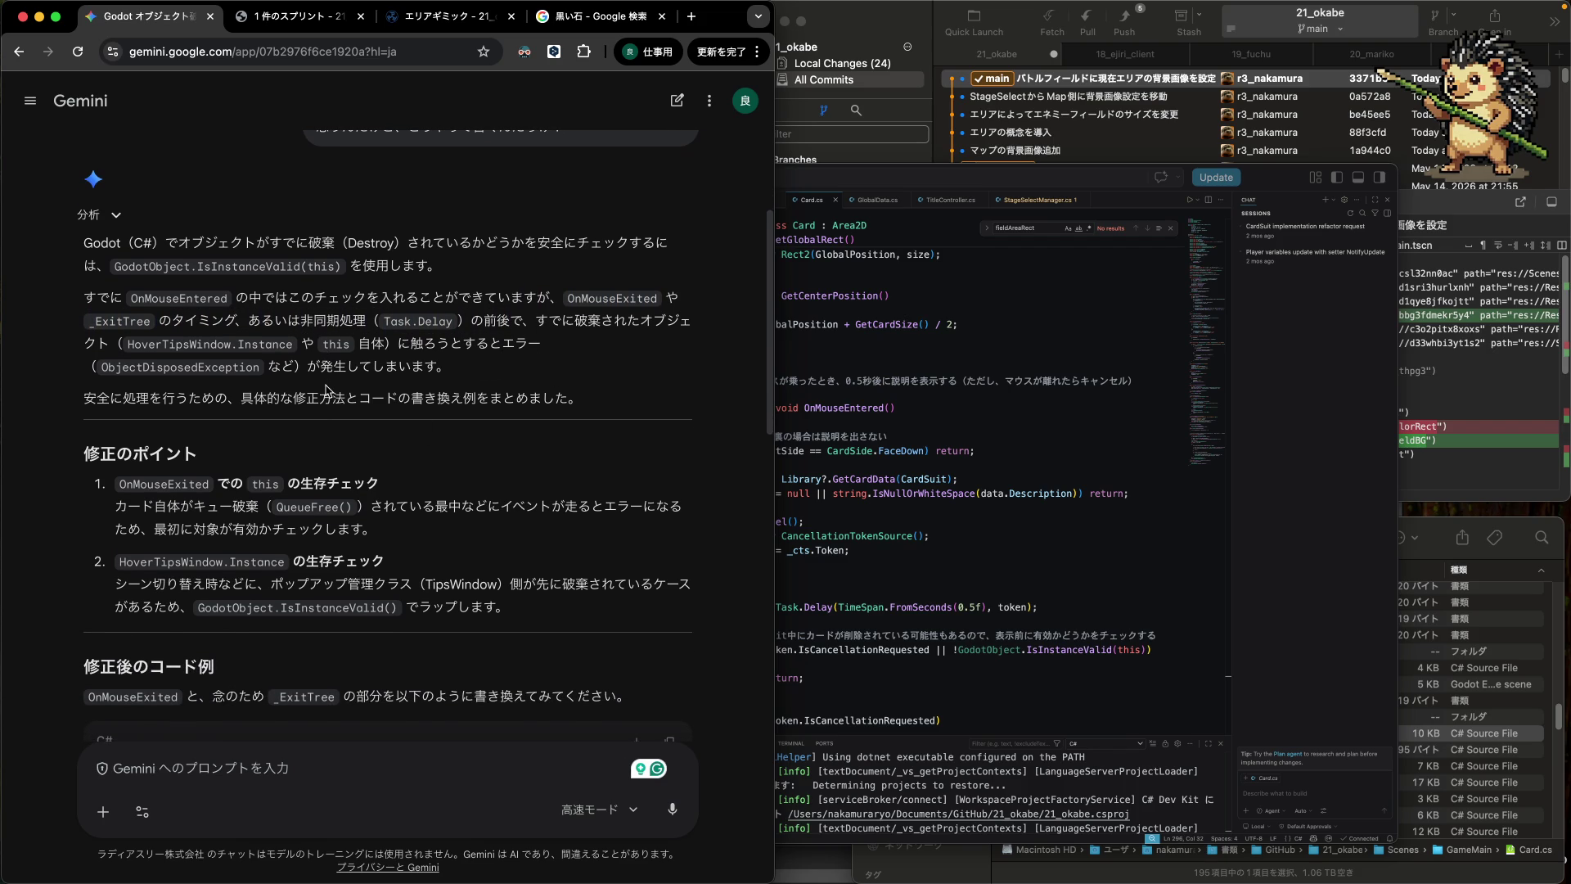
pyautogui.scroll(-3, 326, 392)
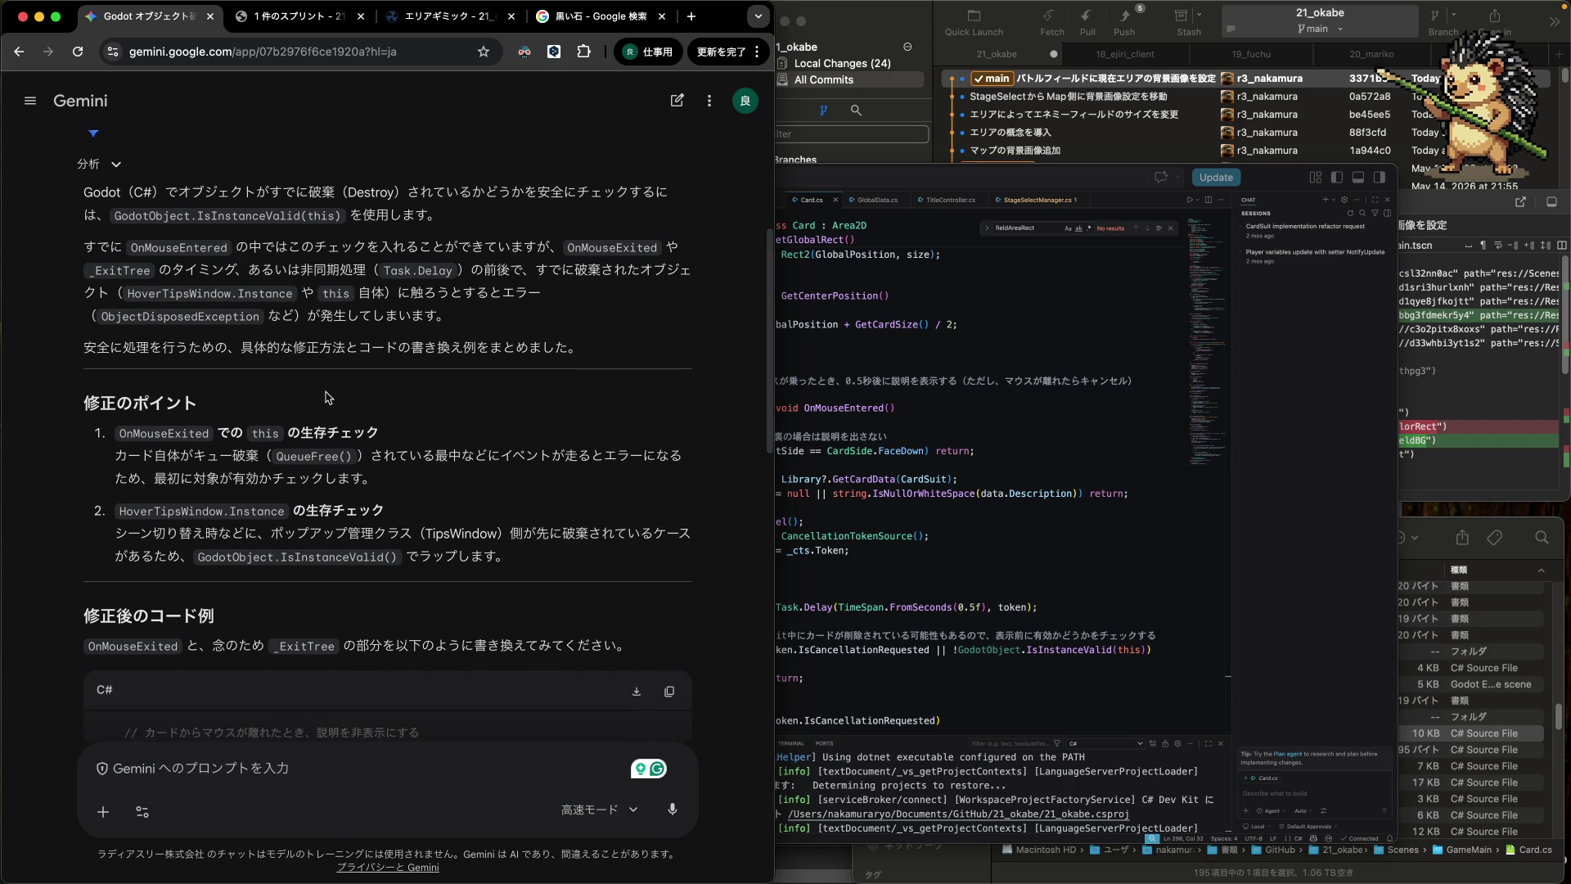
pyautogui.scroll(-8, 326, 394)
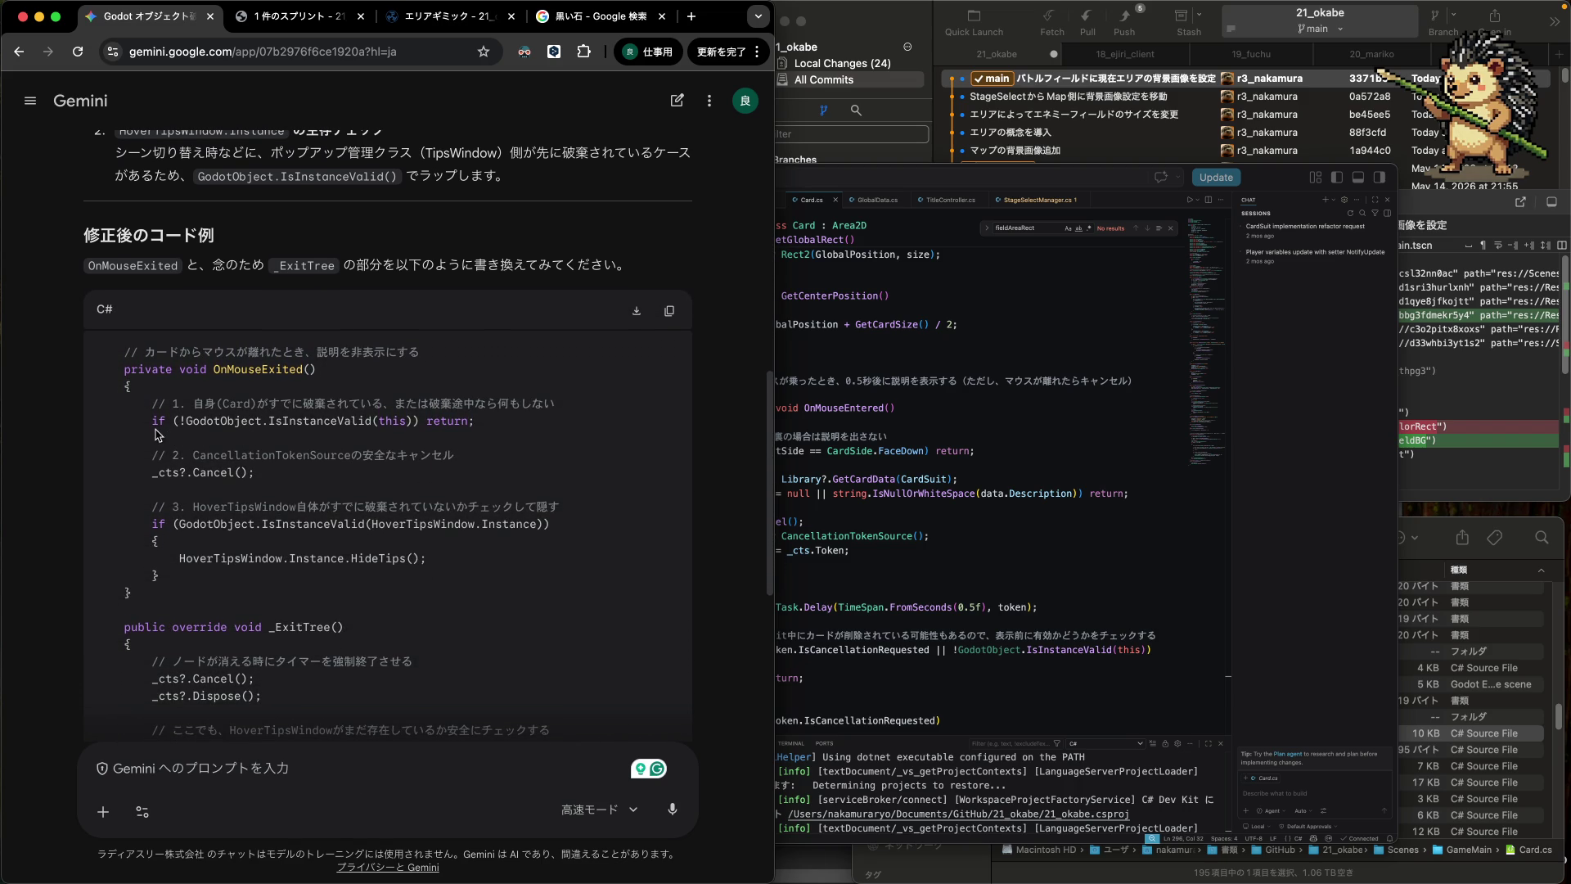
pyautogui.moveTo(152, 421); pyautogui.dragTo(489, 424)
pyautogui.press('super+c')
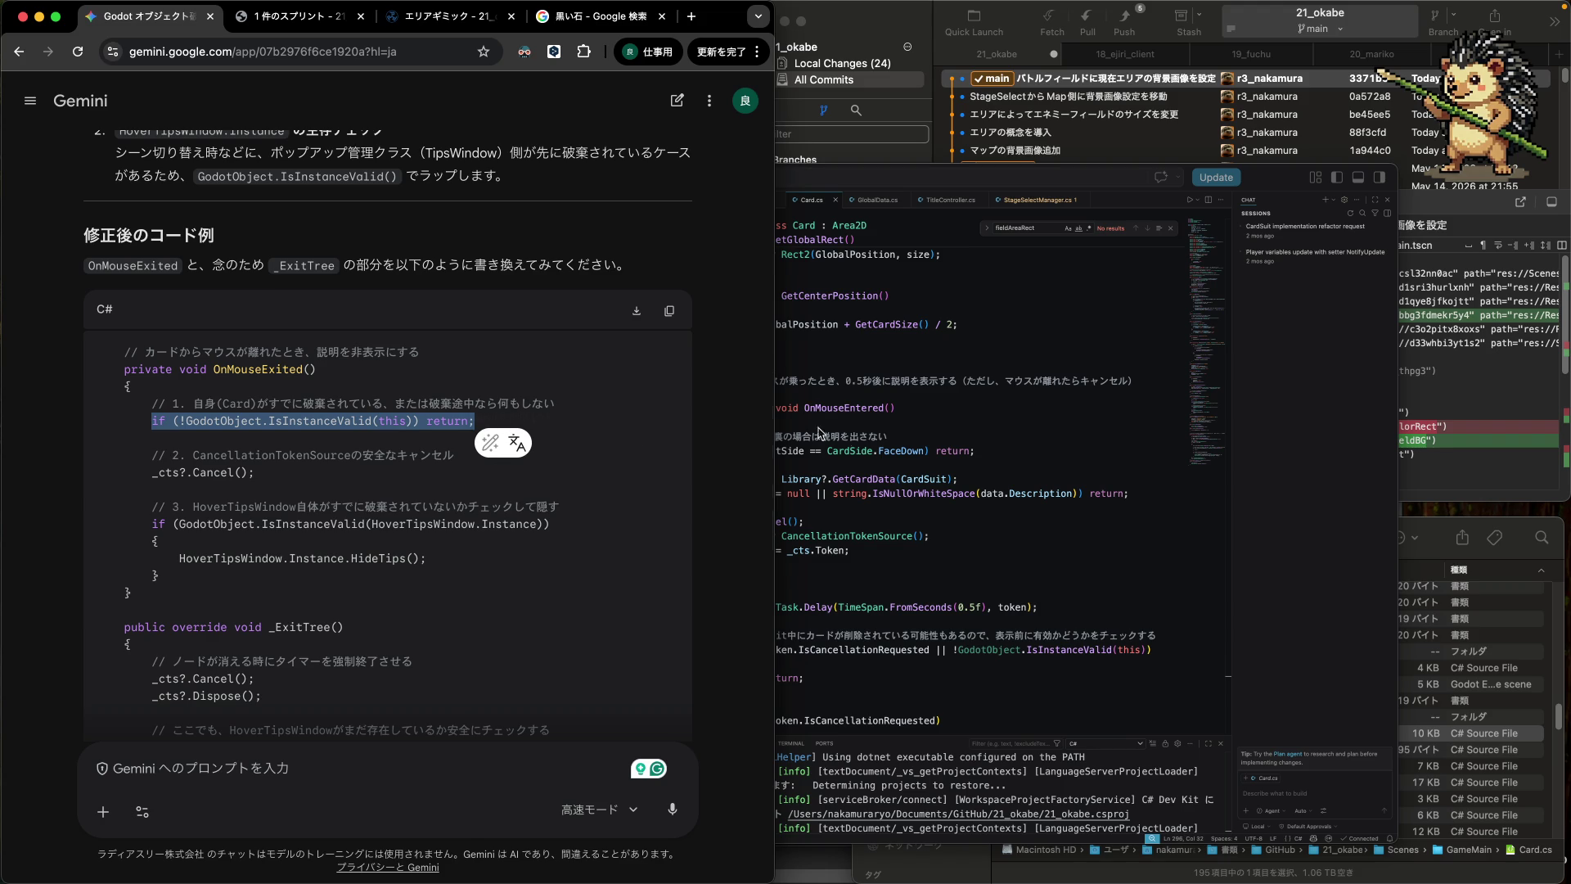
pyautogui.click(898, 465)
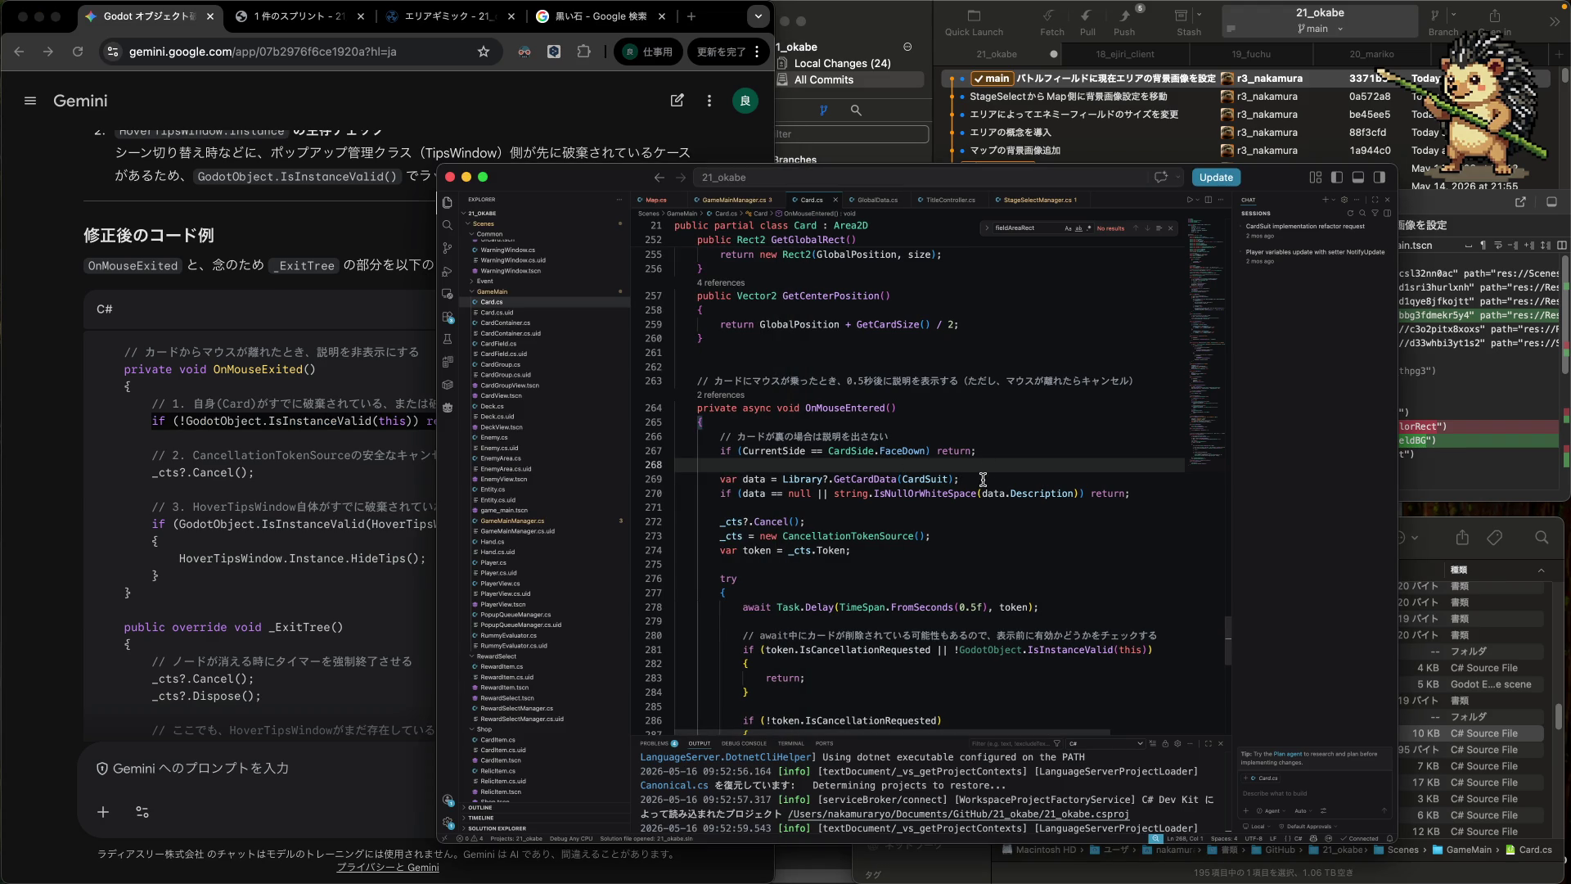
# - Paste the IsInstanceValid(this) early-return guard at the start of OnMouseEntered
pyautogui.click(994, 423)
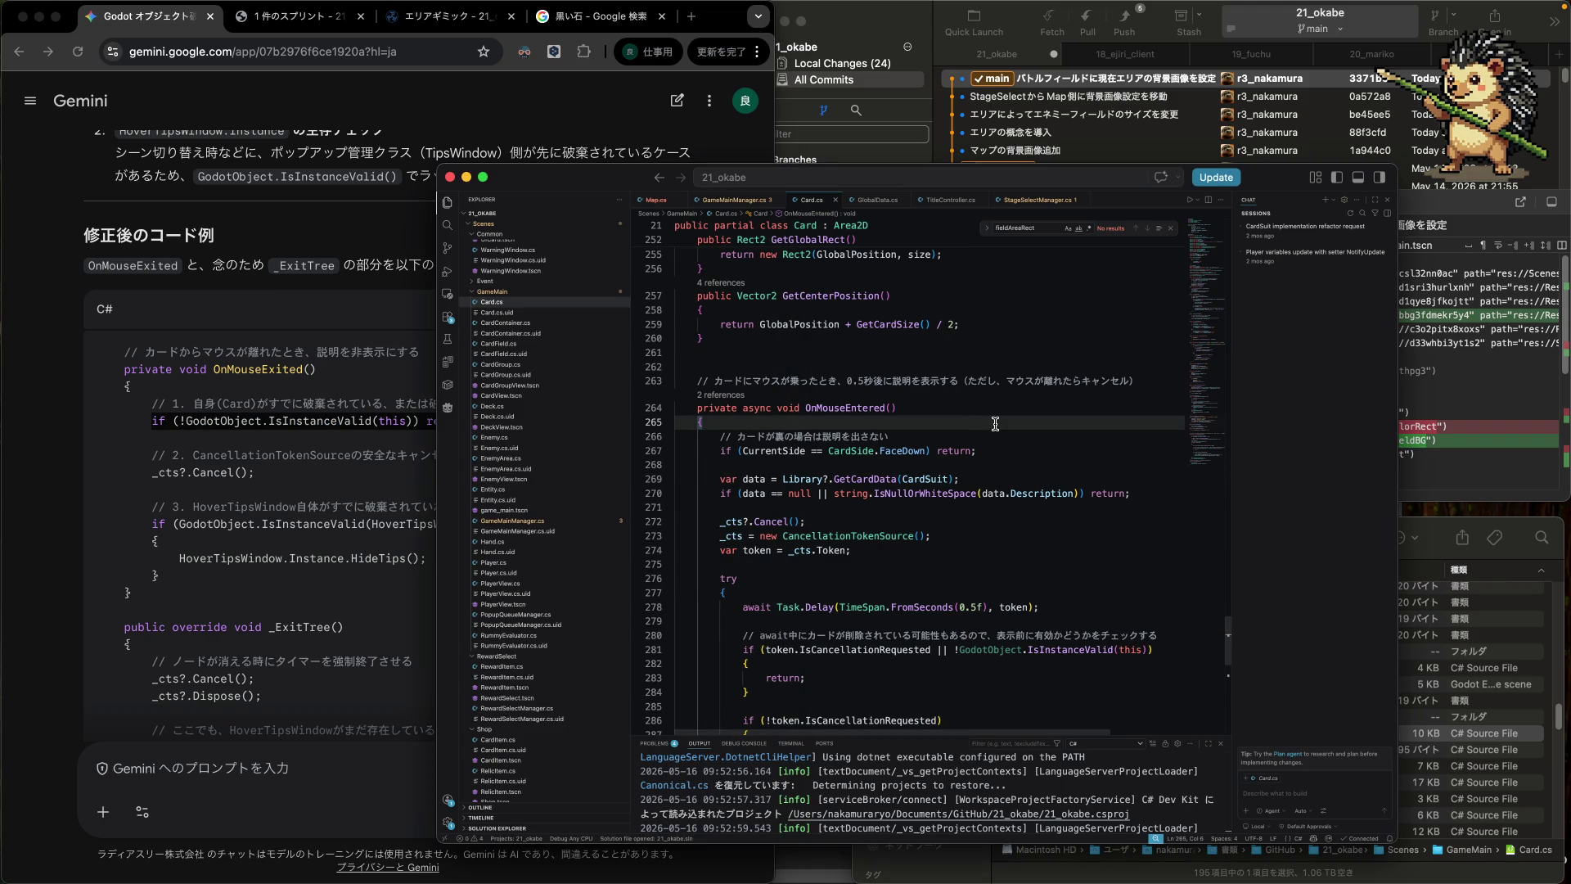
pyautogui.press('Return')
pyautogui.press('super+v')
pyautogui.click(676, 450)
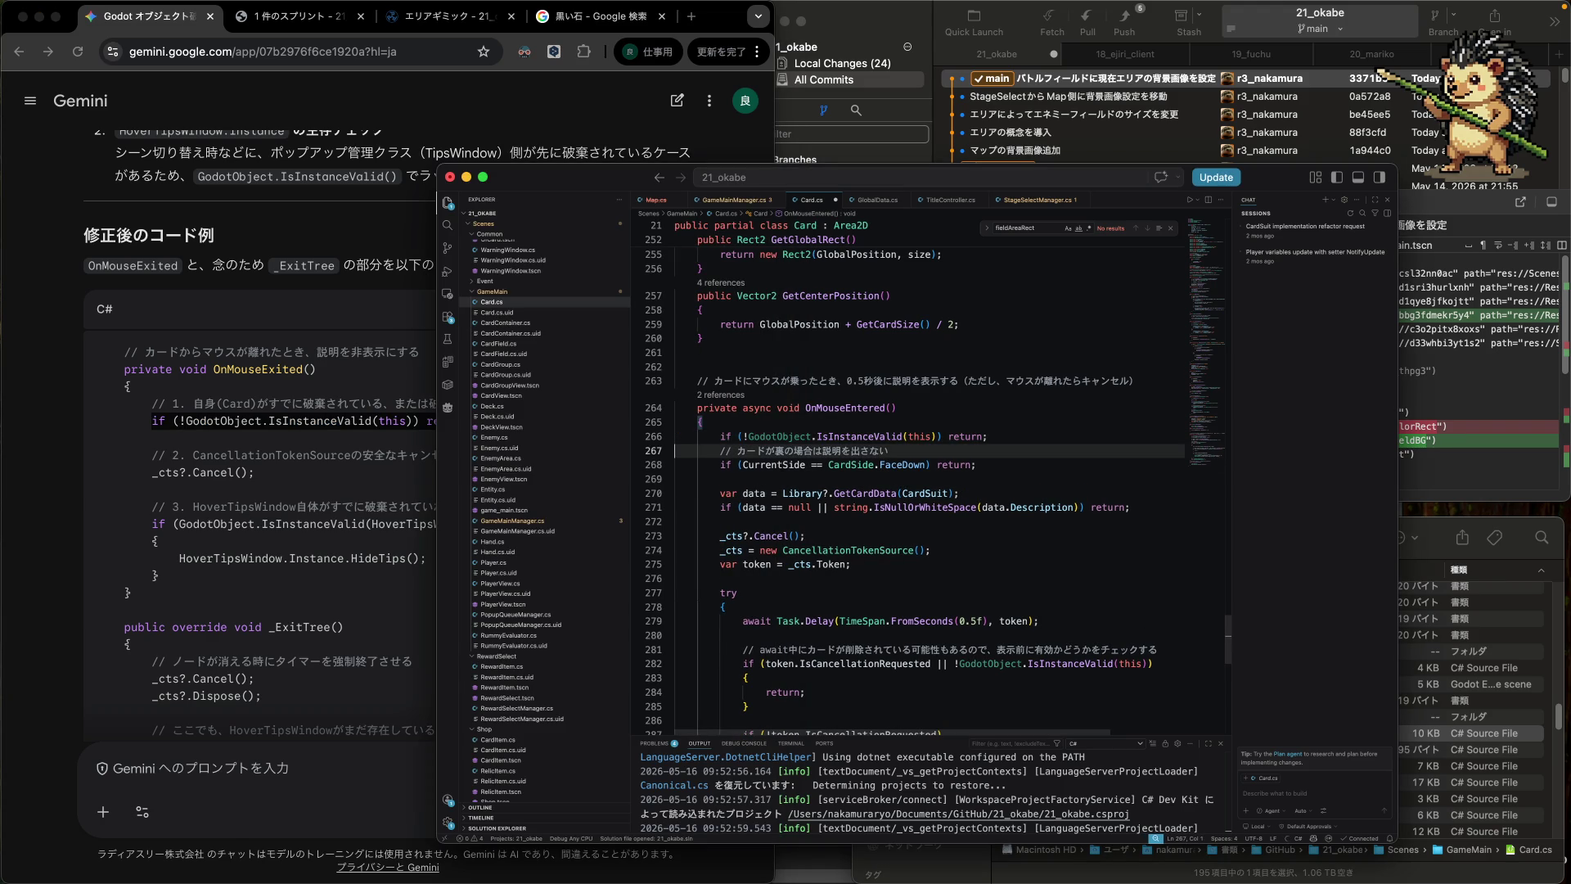
# - Paste the same IsInstanceValid(this) guard at the start of OnMouseExited
pyautogui.scroll(-10, 987, 418)
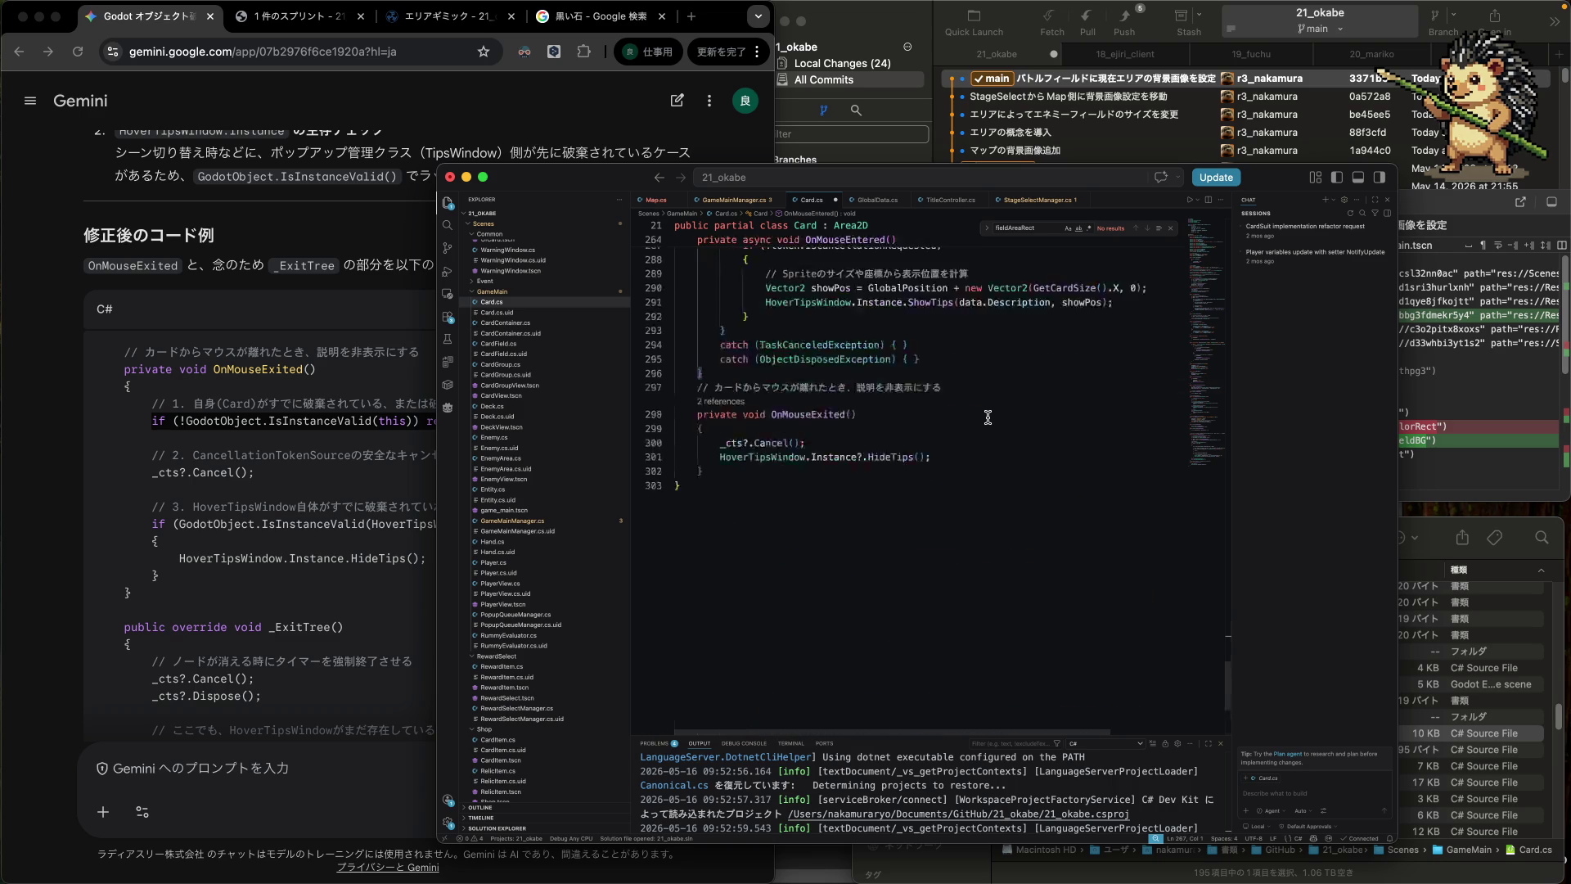
pyautogui.scroll(1, 988, 417)
pyautogui.click(984, 428)
pyautogui.press('Up')
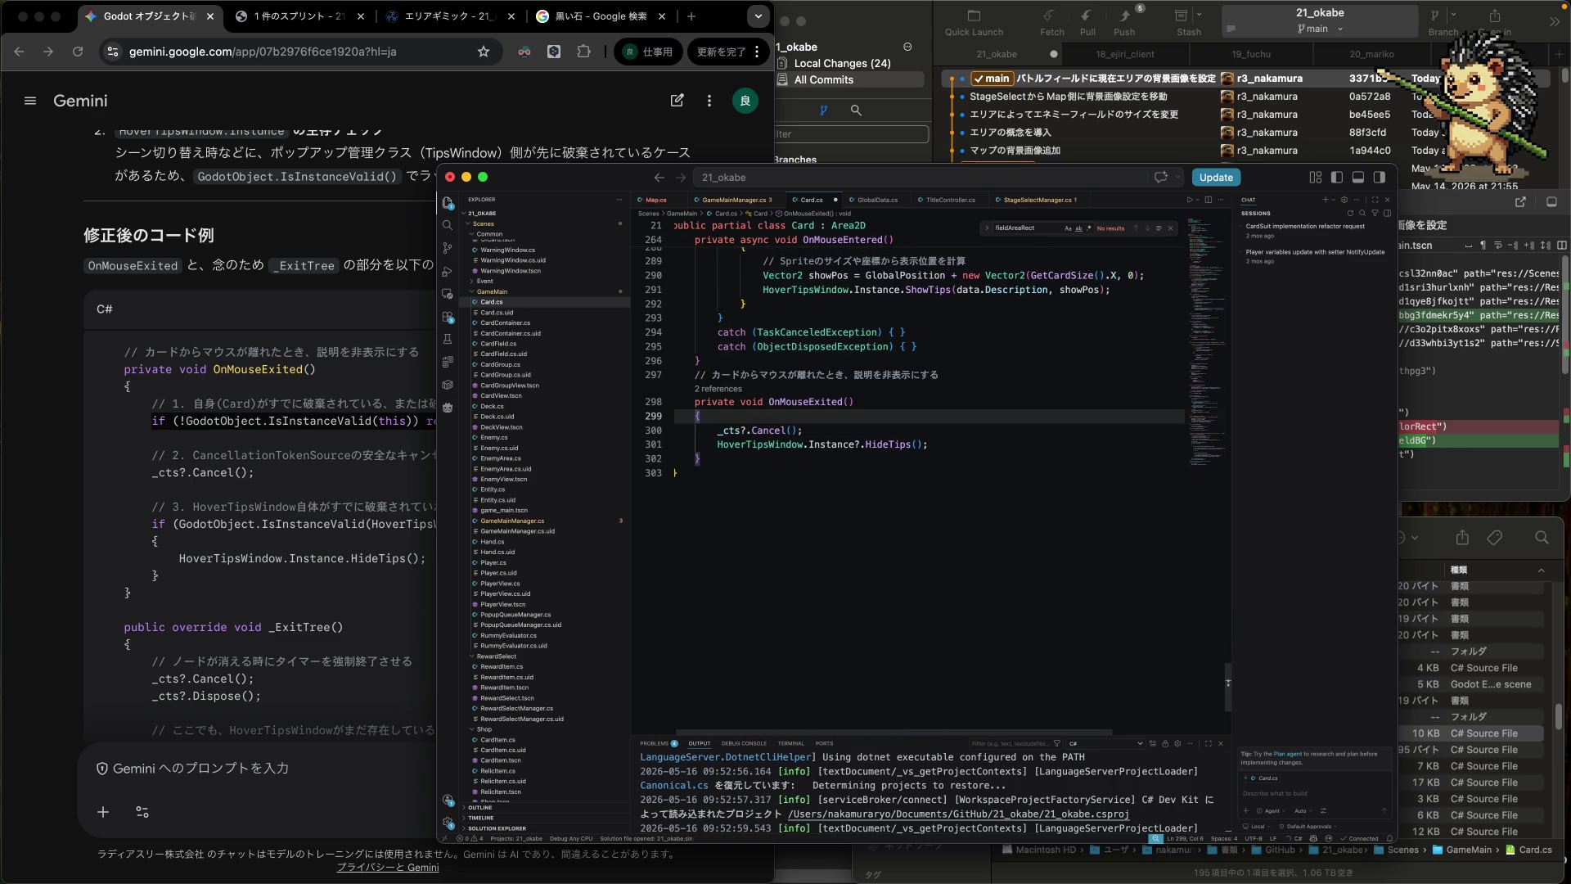
pyautogui.press('Return')
pyautogui.hotkey('ctrl', 'v')
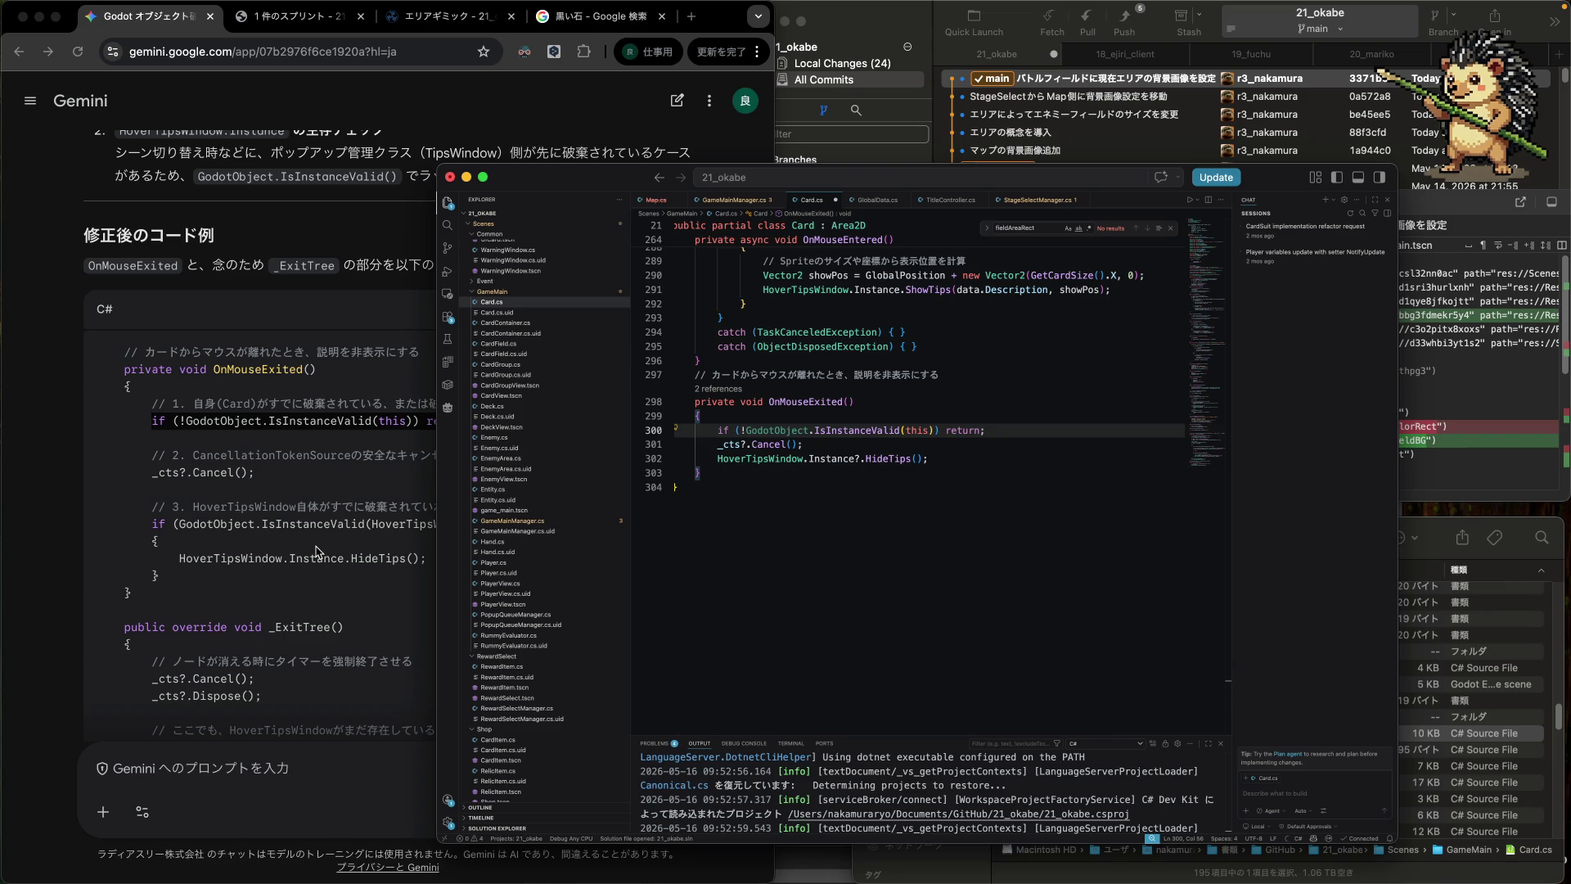
pyautogui.press('super+Tab')
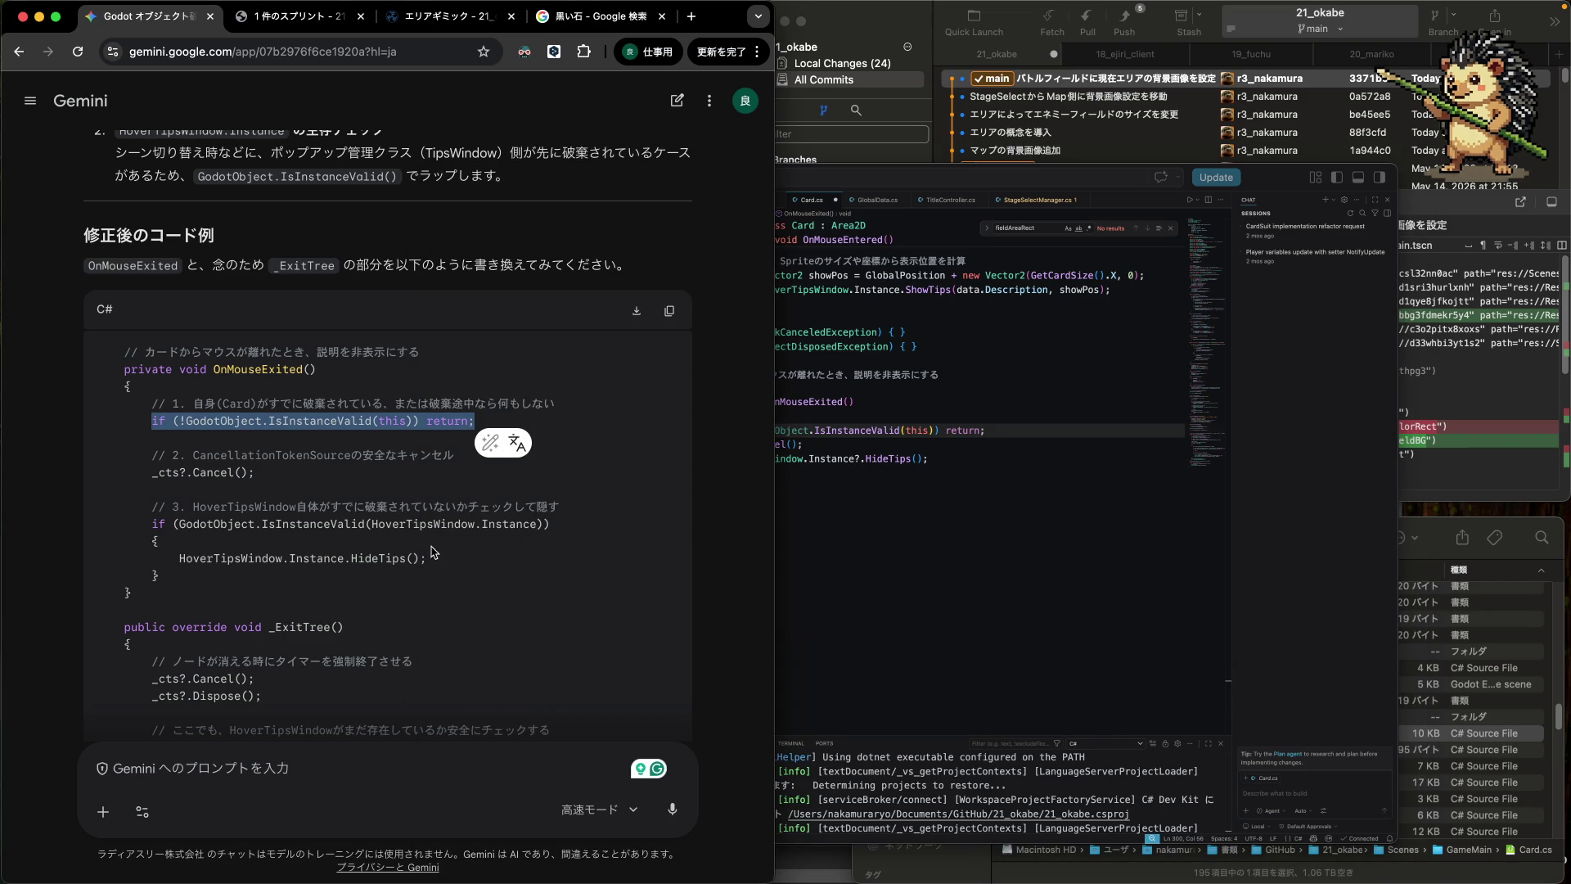
# - Paste Gemini's IsInstanceValid(HoverTipsWindow.Instance) condition after _cts?.Cancel() in OnMouseExited
pyautogui.click(573, 528)
pyautogui.moveTo(569, 526); pyautogui.dragTo(150, 524)
pyautogui.press('super+c')
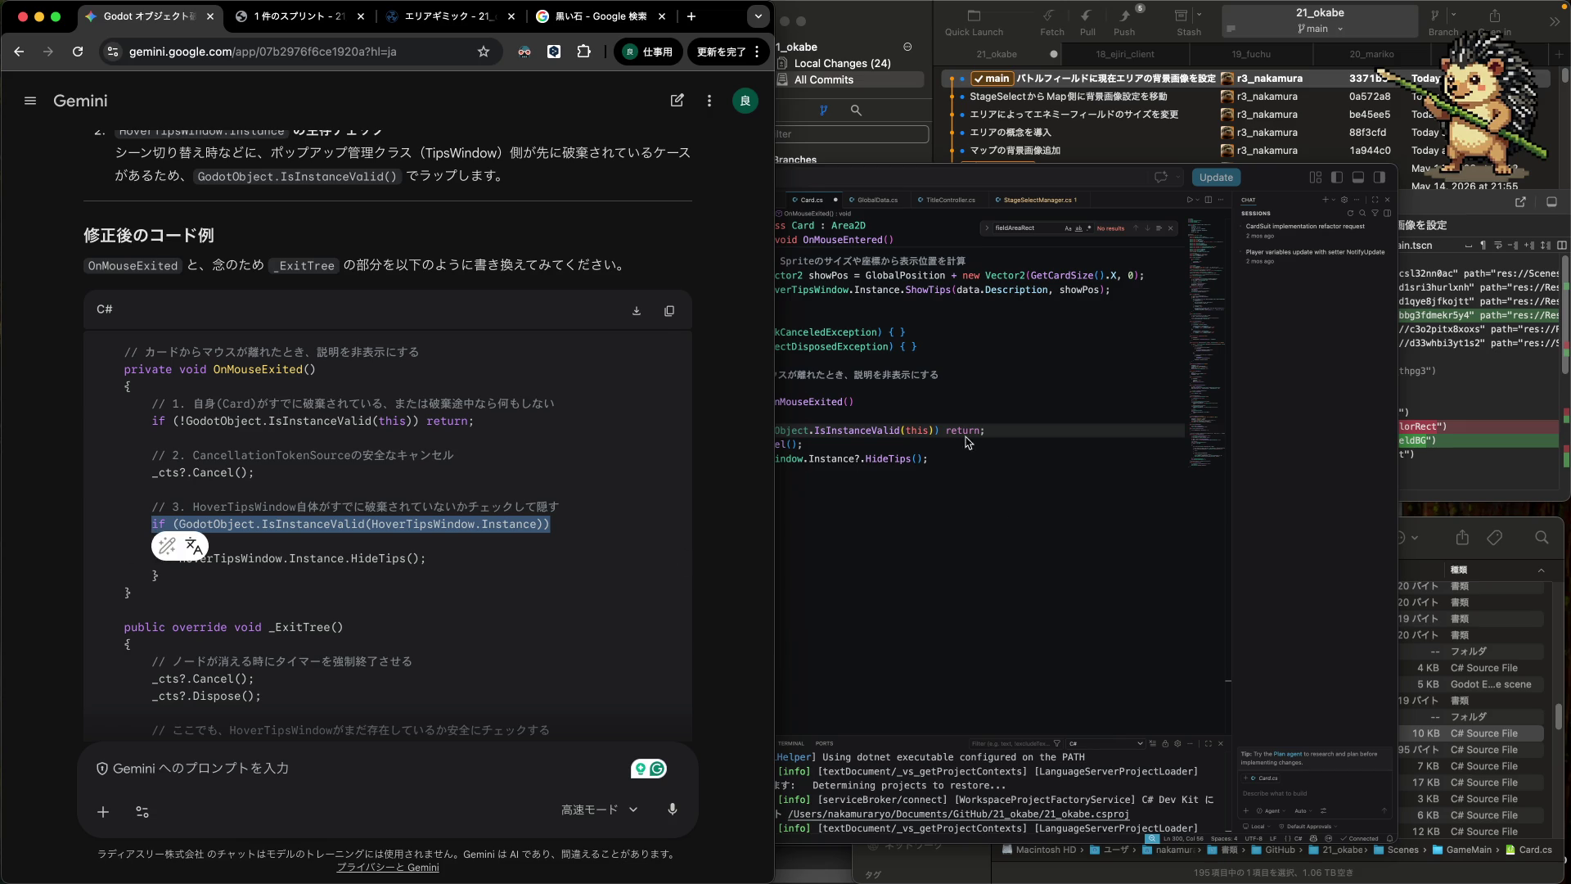
pyautogui.click(962, 444)
pyautogui.press('Return')
pyautogui.press('super+v')
pyautogui.press('Return')
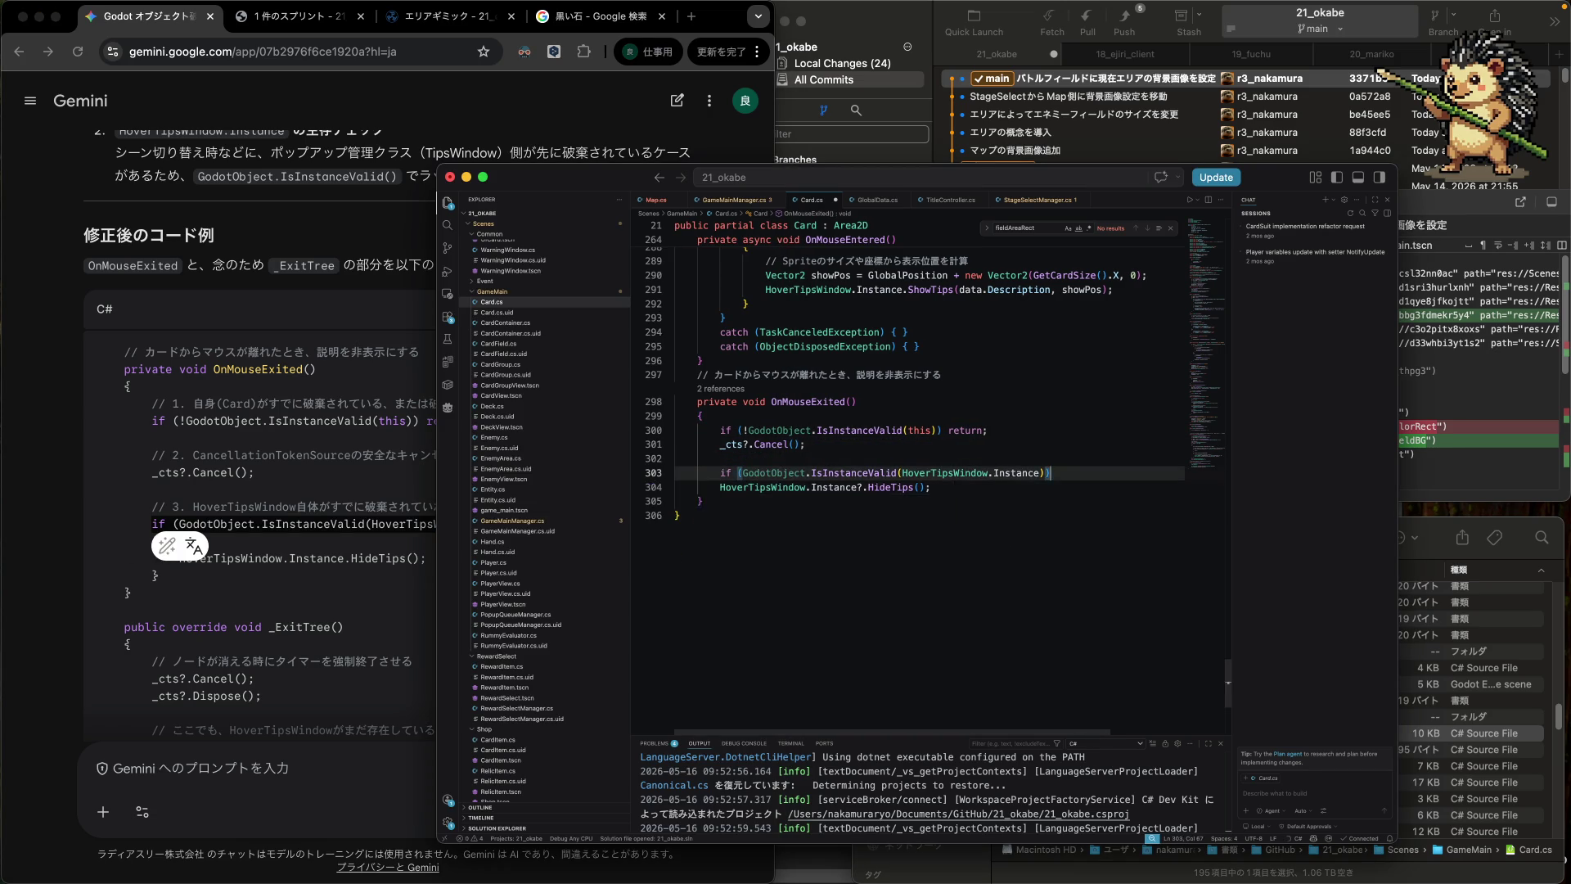
# - Wrap HoverTipsWindow.Instance?.HideTips() in braces under the validity check and add a spacing blank line
pyautogui.press('Return')
pyautogui.write('{')
pyautogui.press('Return')
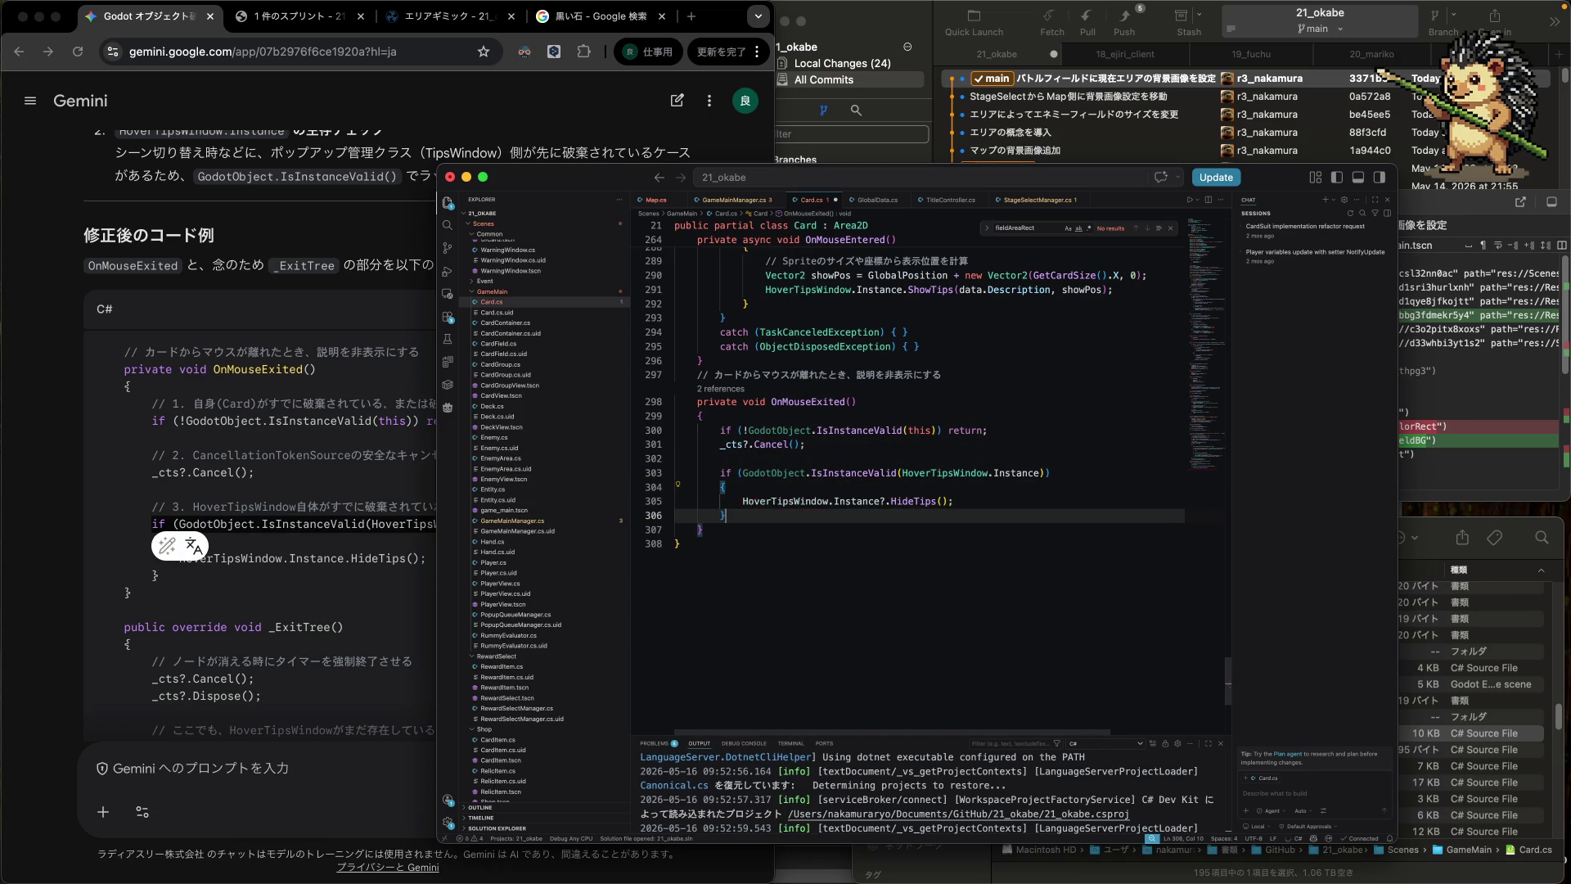
pyautogui.hotkey('alt', 'Up')
pyautogui.press('Up')
pyautogui.press('Up')
pyautogui.press('Up')
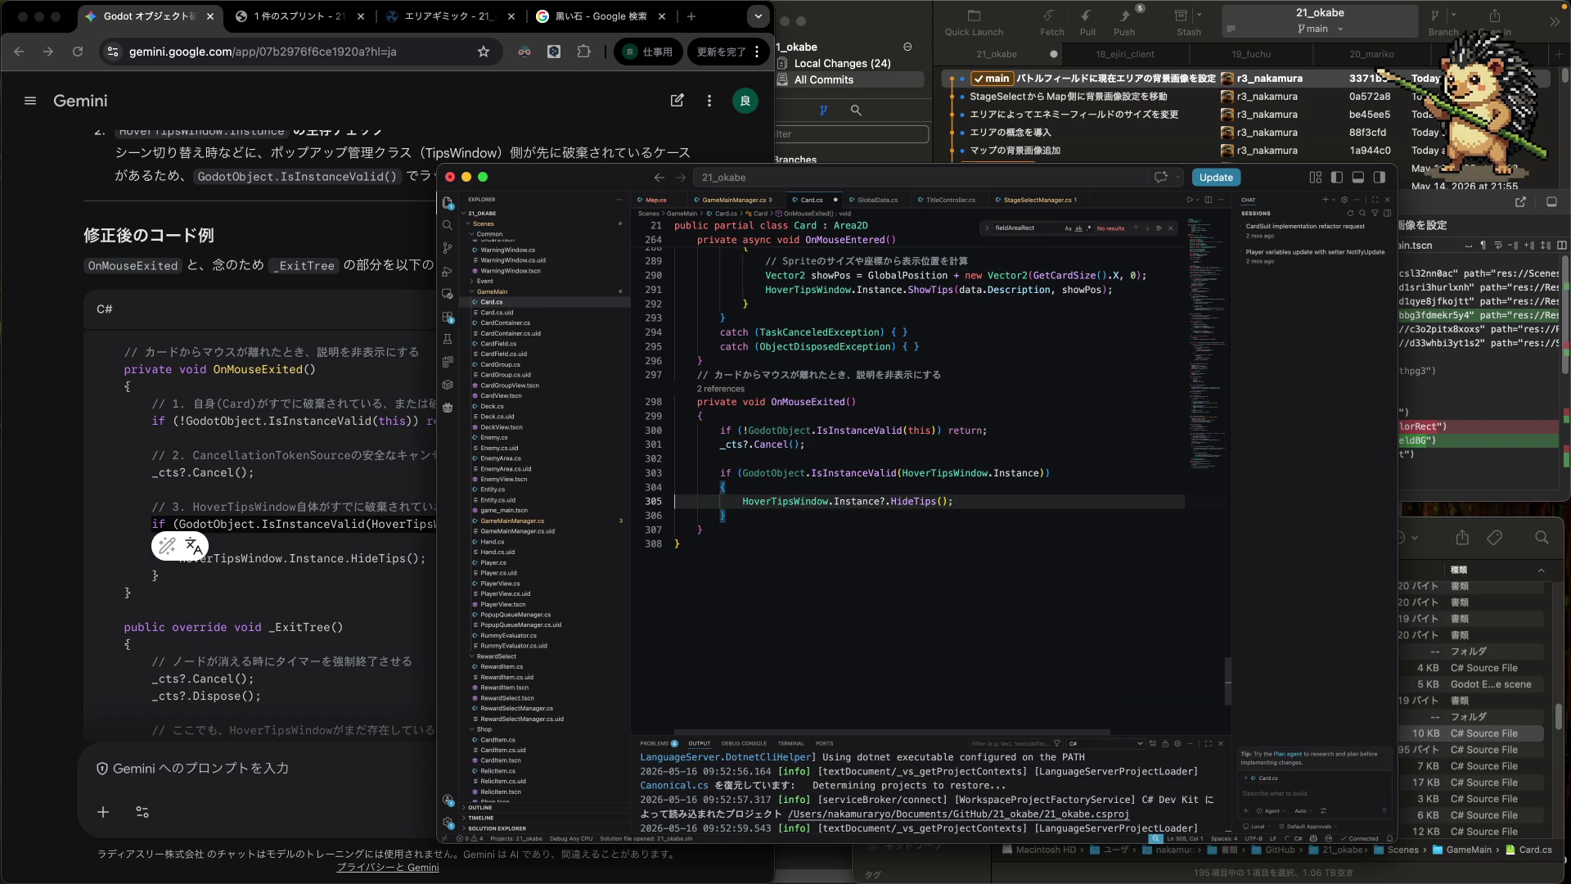
pyautogui.press('Up')
pyautogui.press('Up')
pyautogui.press('Return')
pyautogui.press('Up')
pyautogui.press('Down')
pyautogui.press('Down')
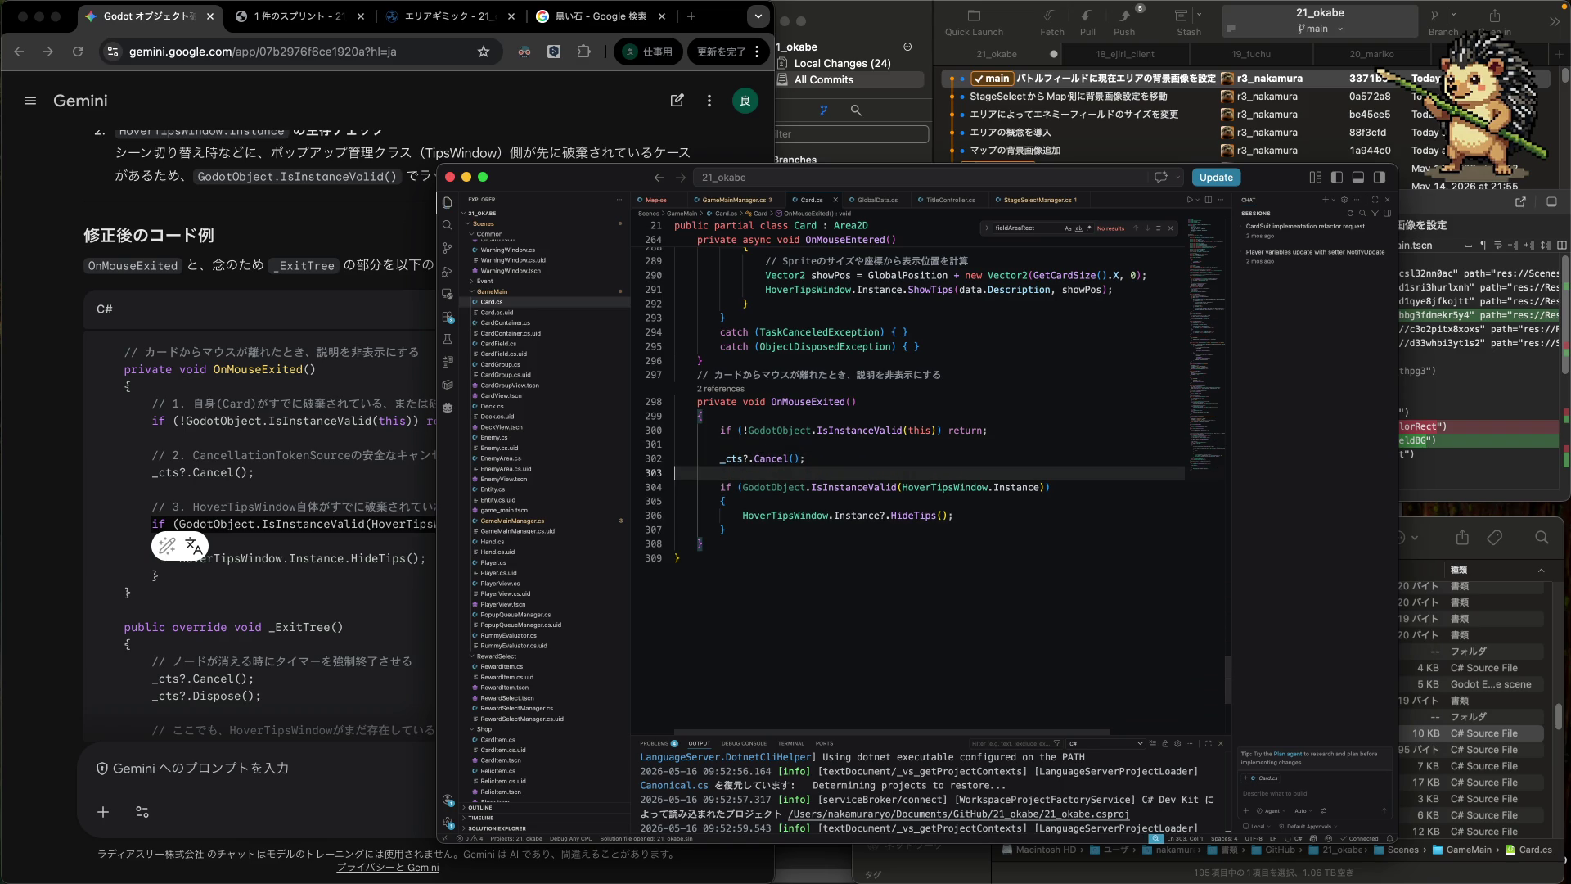
# - Select the HoverTipsWindow.Instance validity check line together with its opening brace for copying
pyautogui.scroll(1, 915, 415)
pyautogui.scroll(-2, 336, 559)
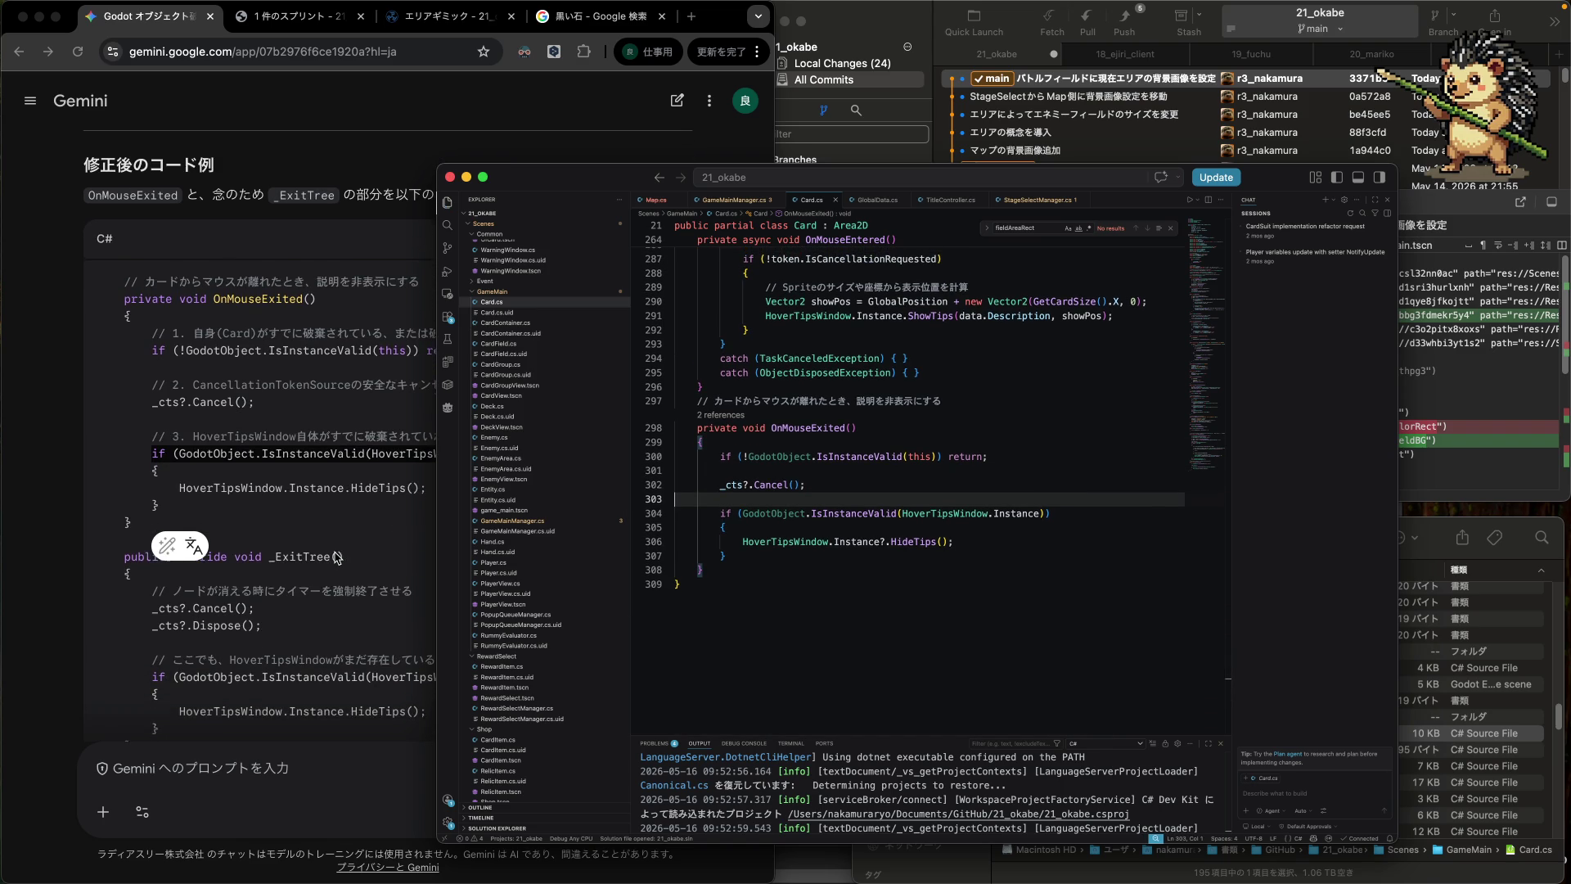
pyautogui.scroll(-1, 336, 559)
pyautogui.scroll(-1, 335, 559)
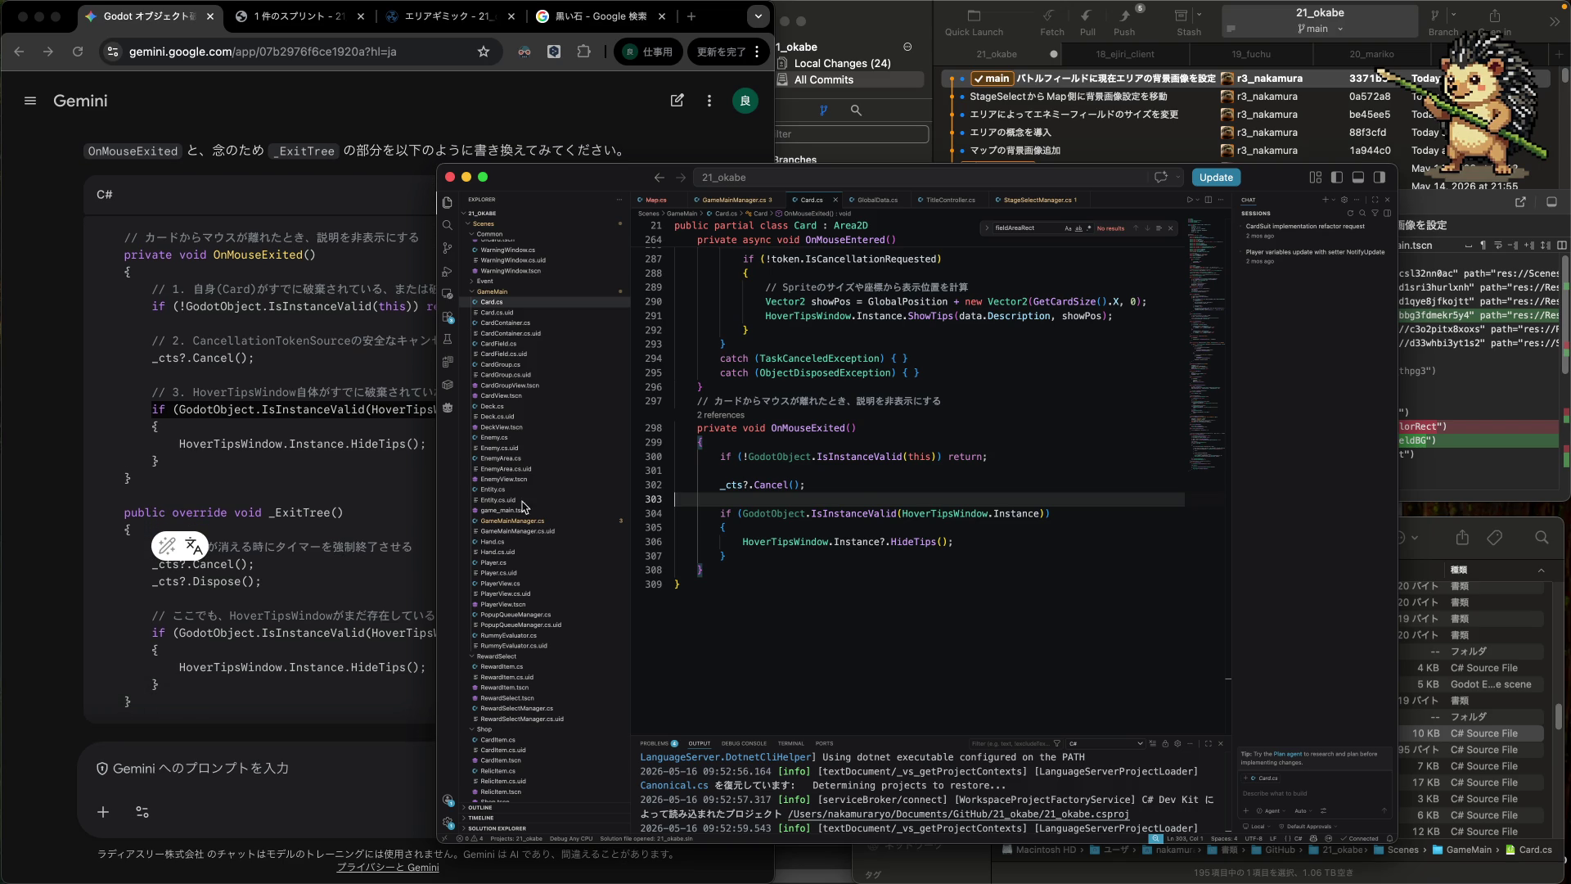
pyautogui.press('Down')
pyautogui.hotkey('shift', 'Down')
pyautogui.press('Up')
pyautogui.press('Up')
pyautogui.press('Up')
pyautogui.press('End')
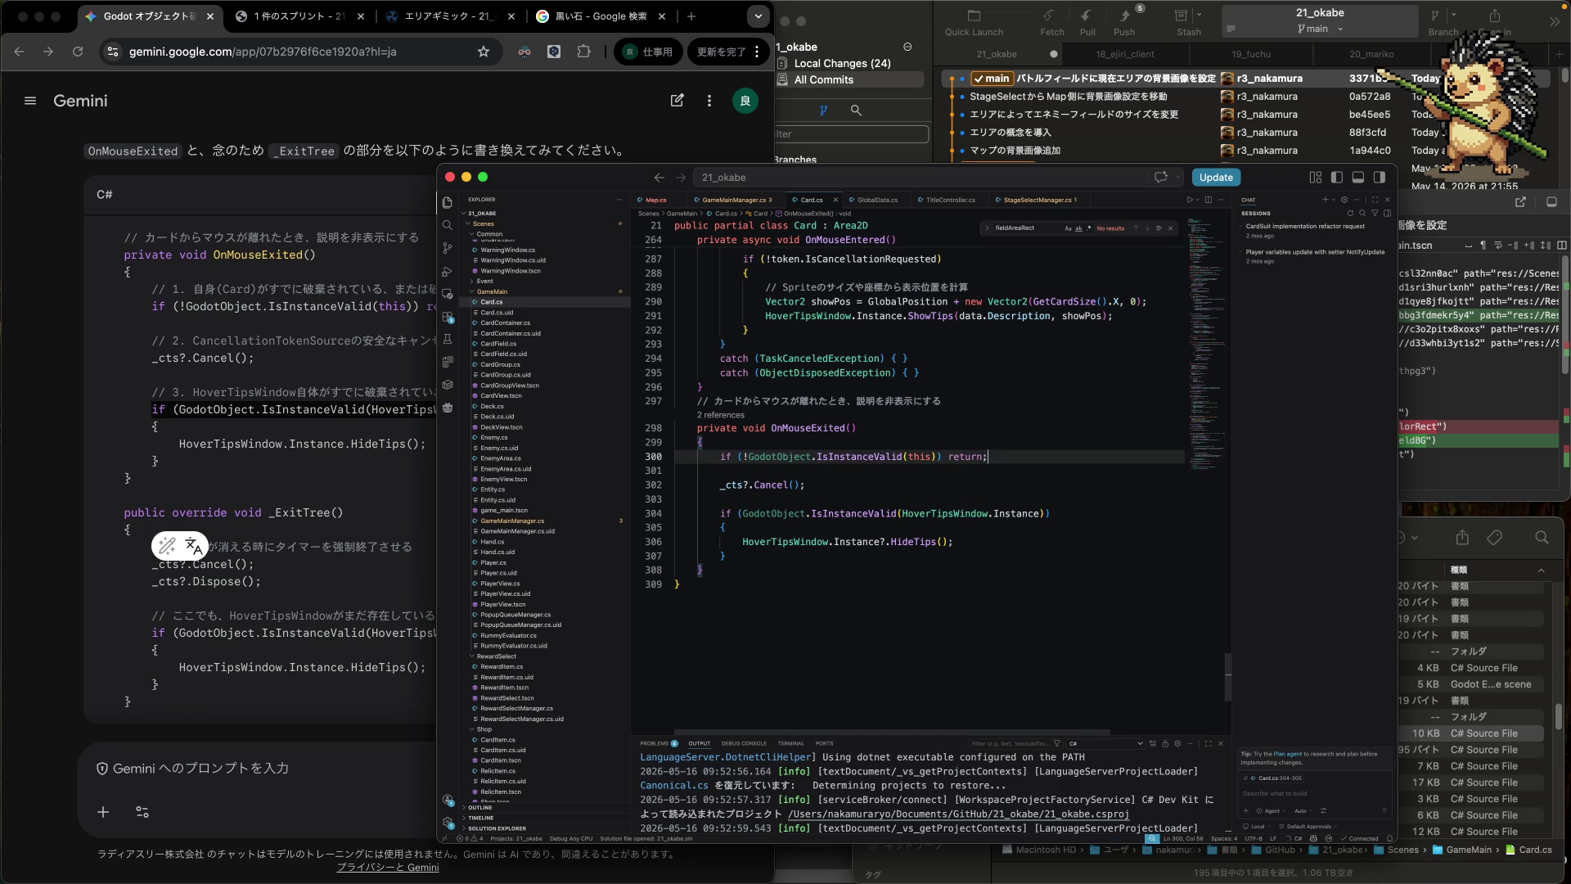
pyautogui.press('Home')
pyautogui.press('Down')
pyautogui.press('Down')
pyautogui.press('Down')
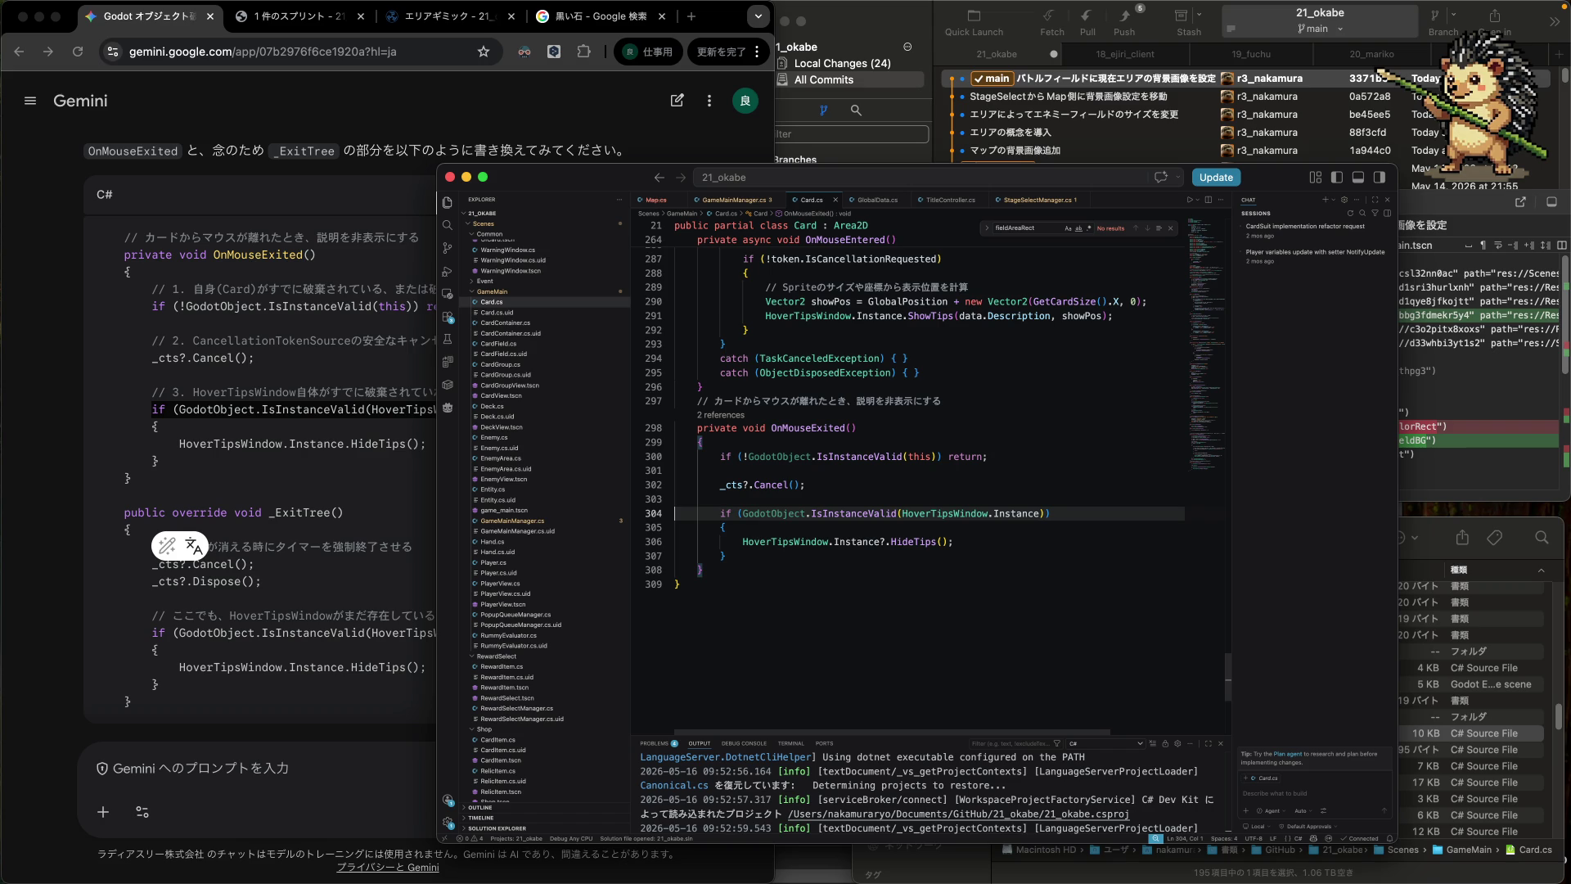
pyautogui.hotkey('shift', 'Down')
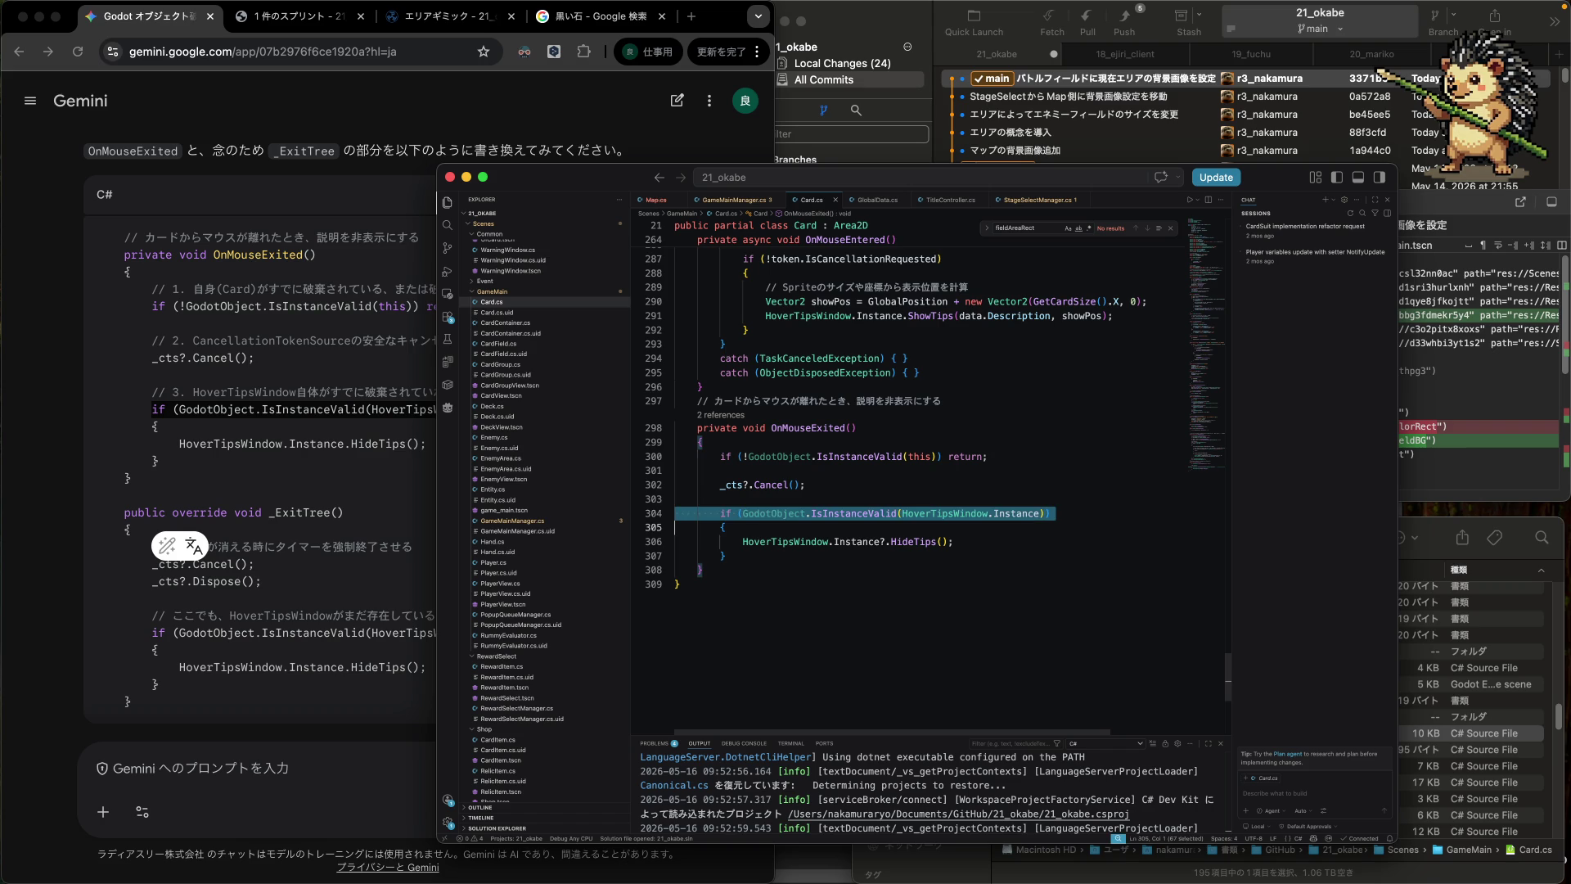
pyautogui.hotkey('shift', 'Down')
pyautogui.scroll(10, 900, 482)
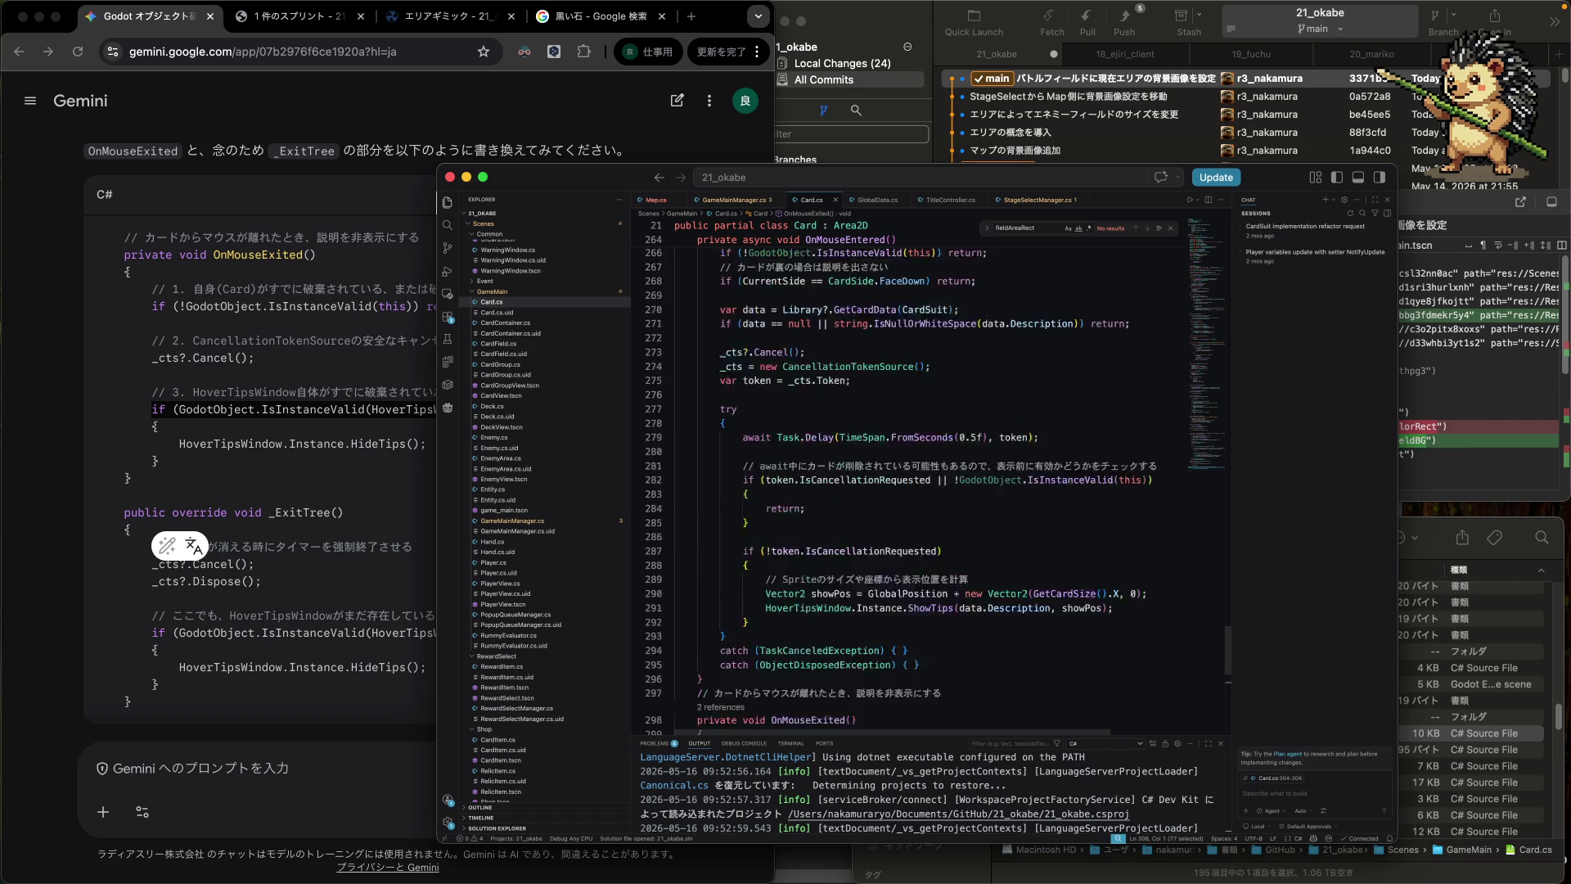
# - Scroll up in Card.cs to the _Ready and _ExitTree methods around line 84
pyautogui.scroll(8, 900, 483)
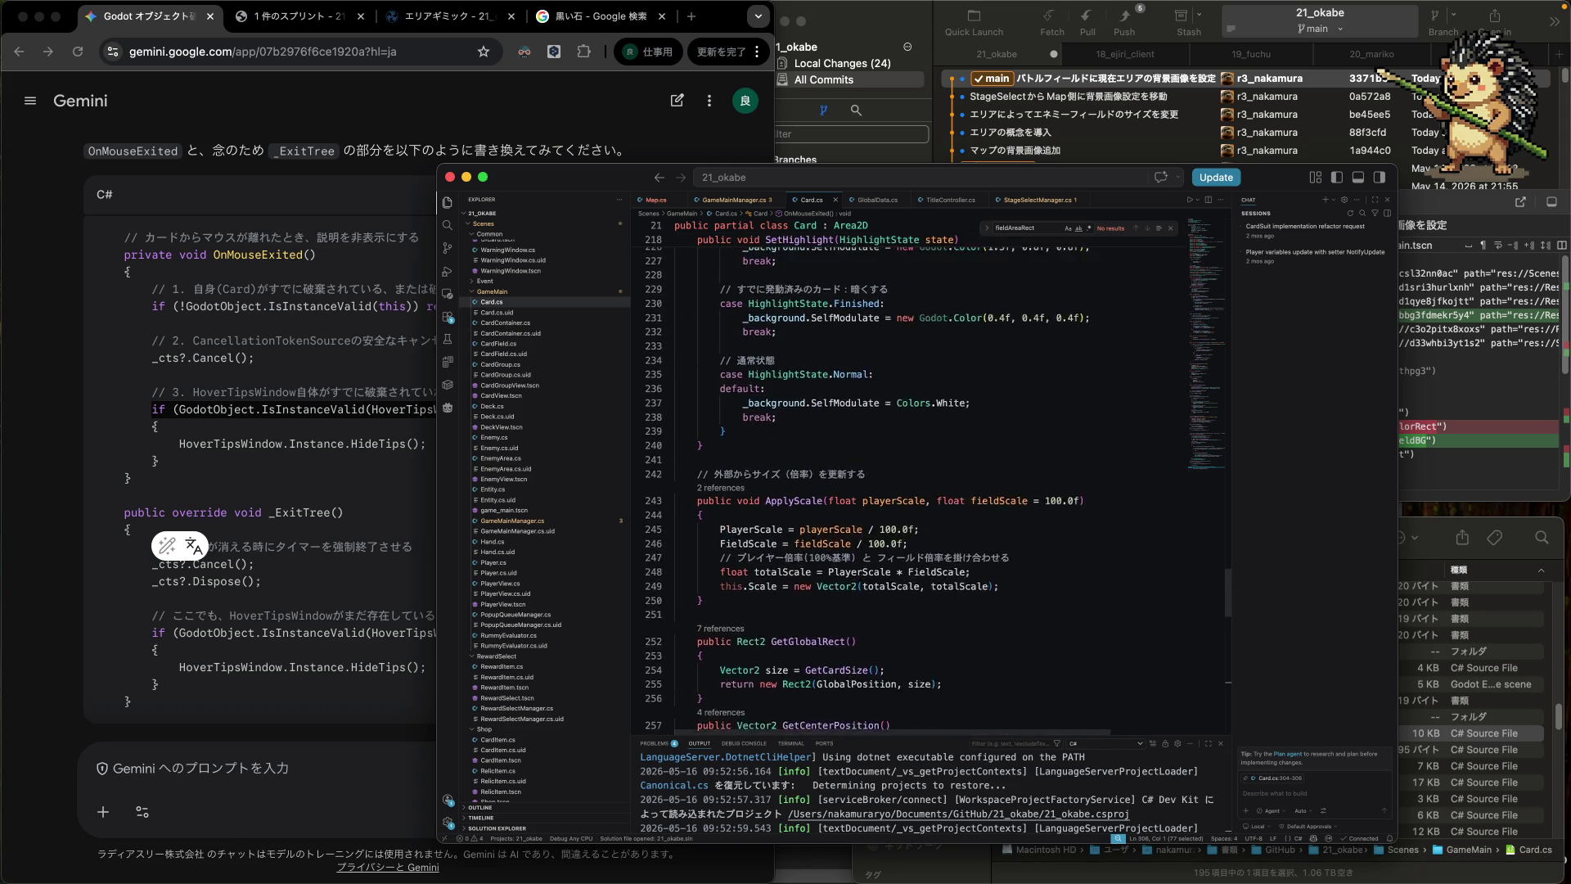
pyautogui.scroll(7, 900, 483)
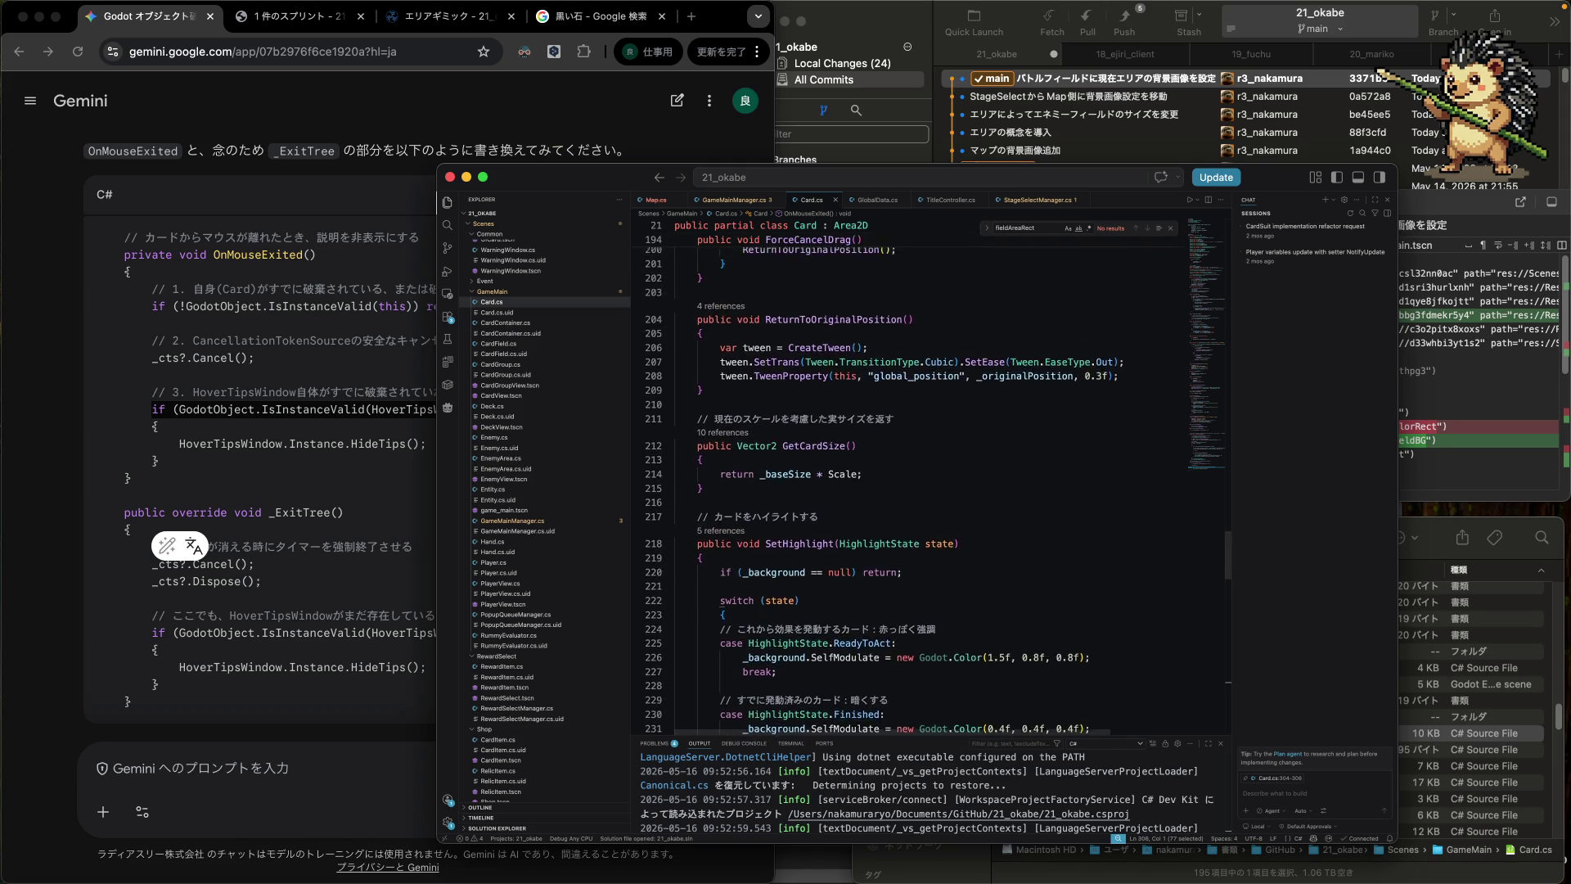
pyautogui.scroll(8, 900, 482)
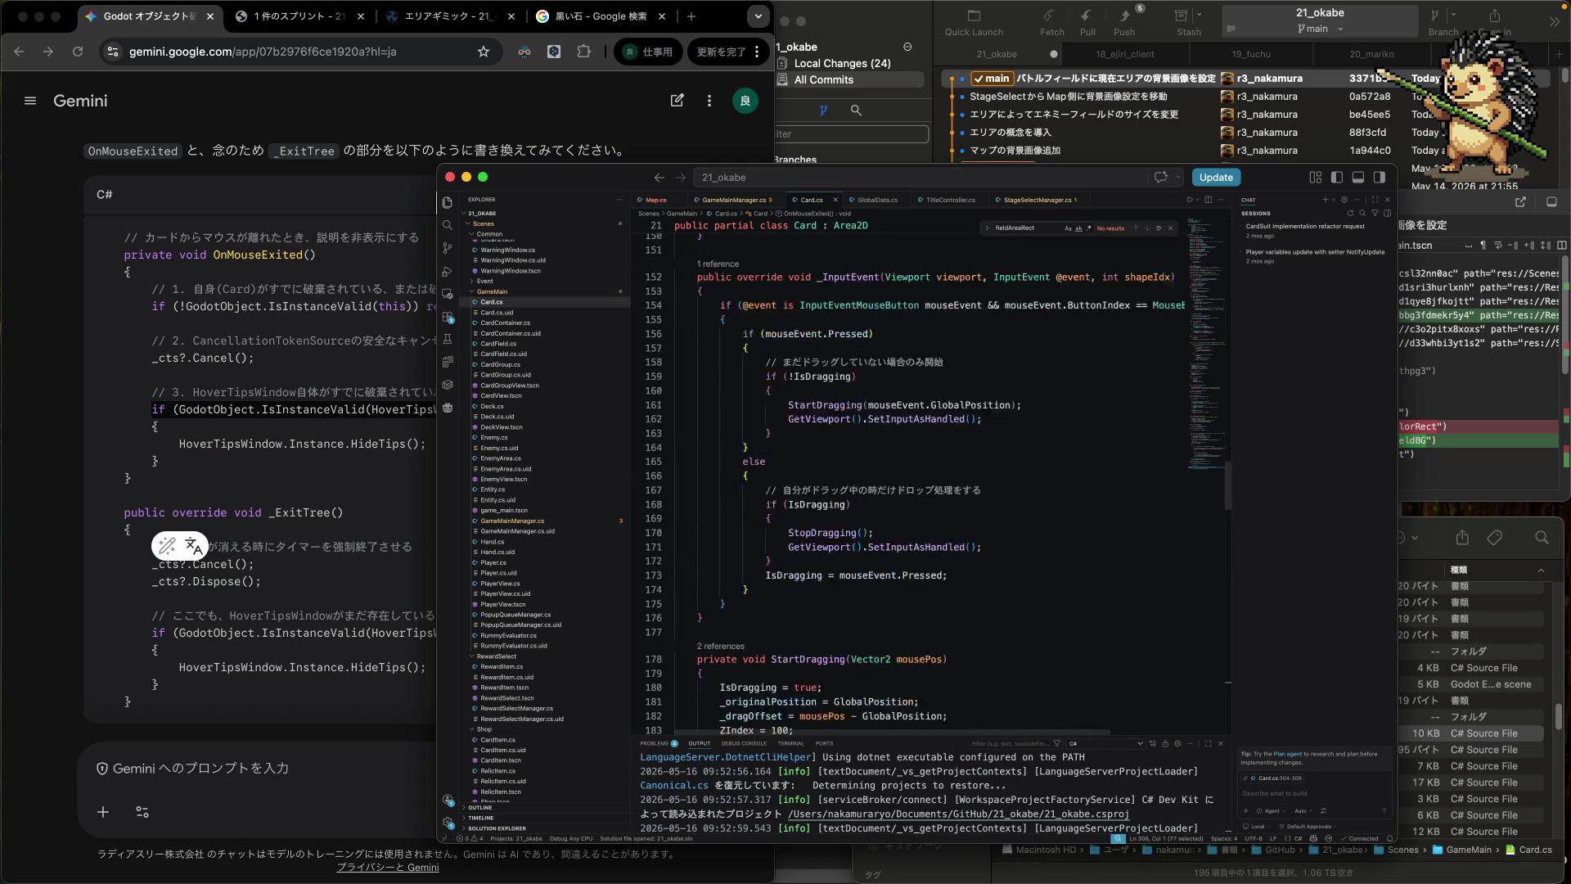
pyautogui.scroll(7, 900, 483)
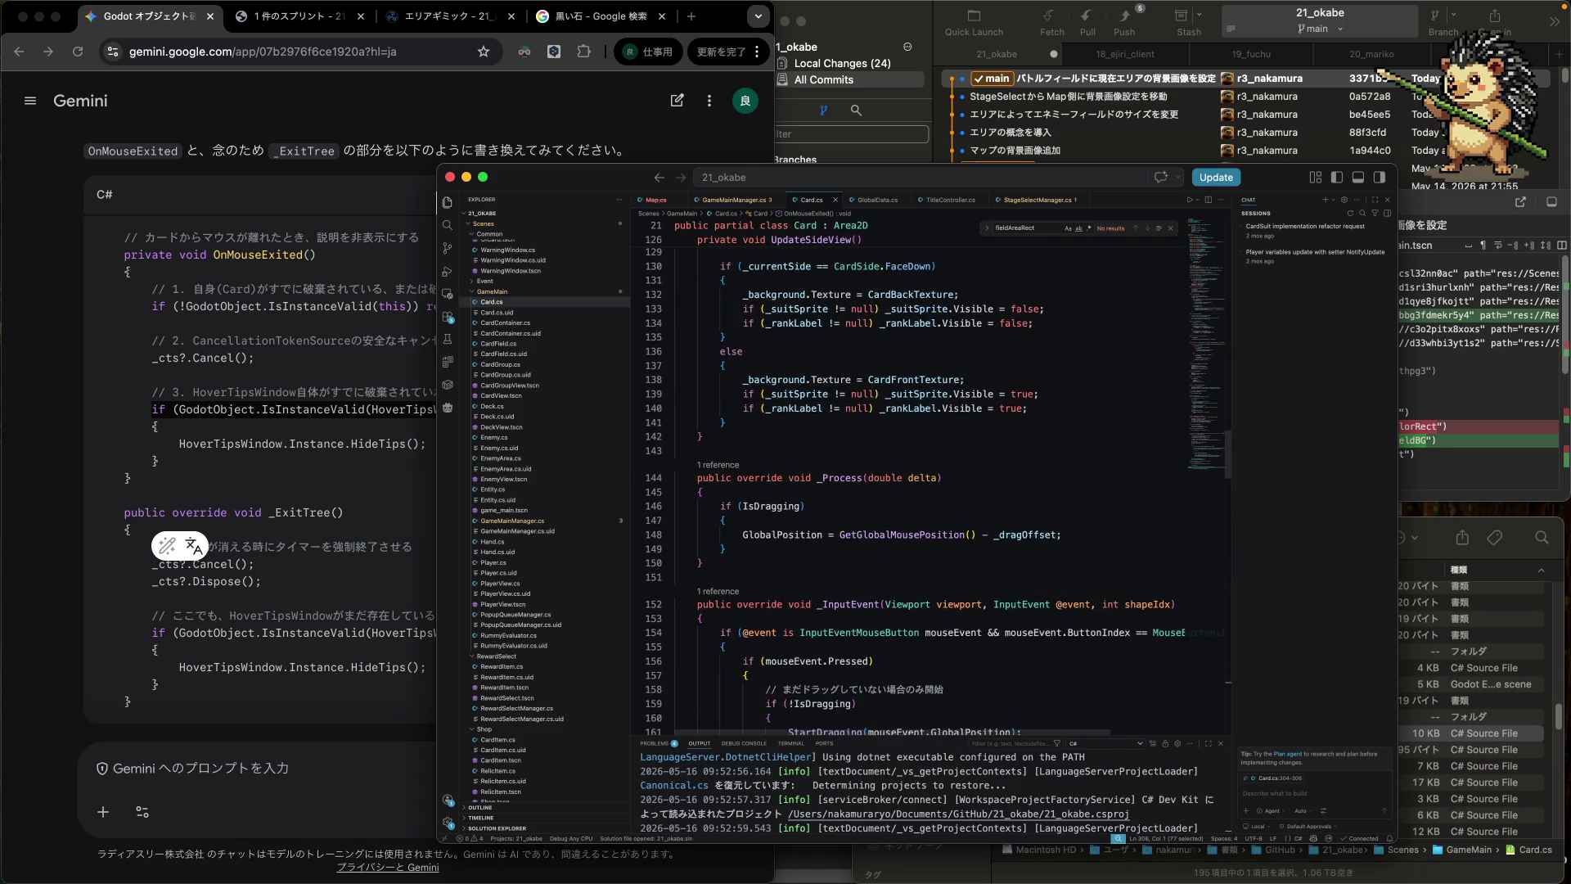
pyautogui.scroll(9, 899, 482)
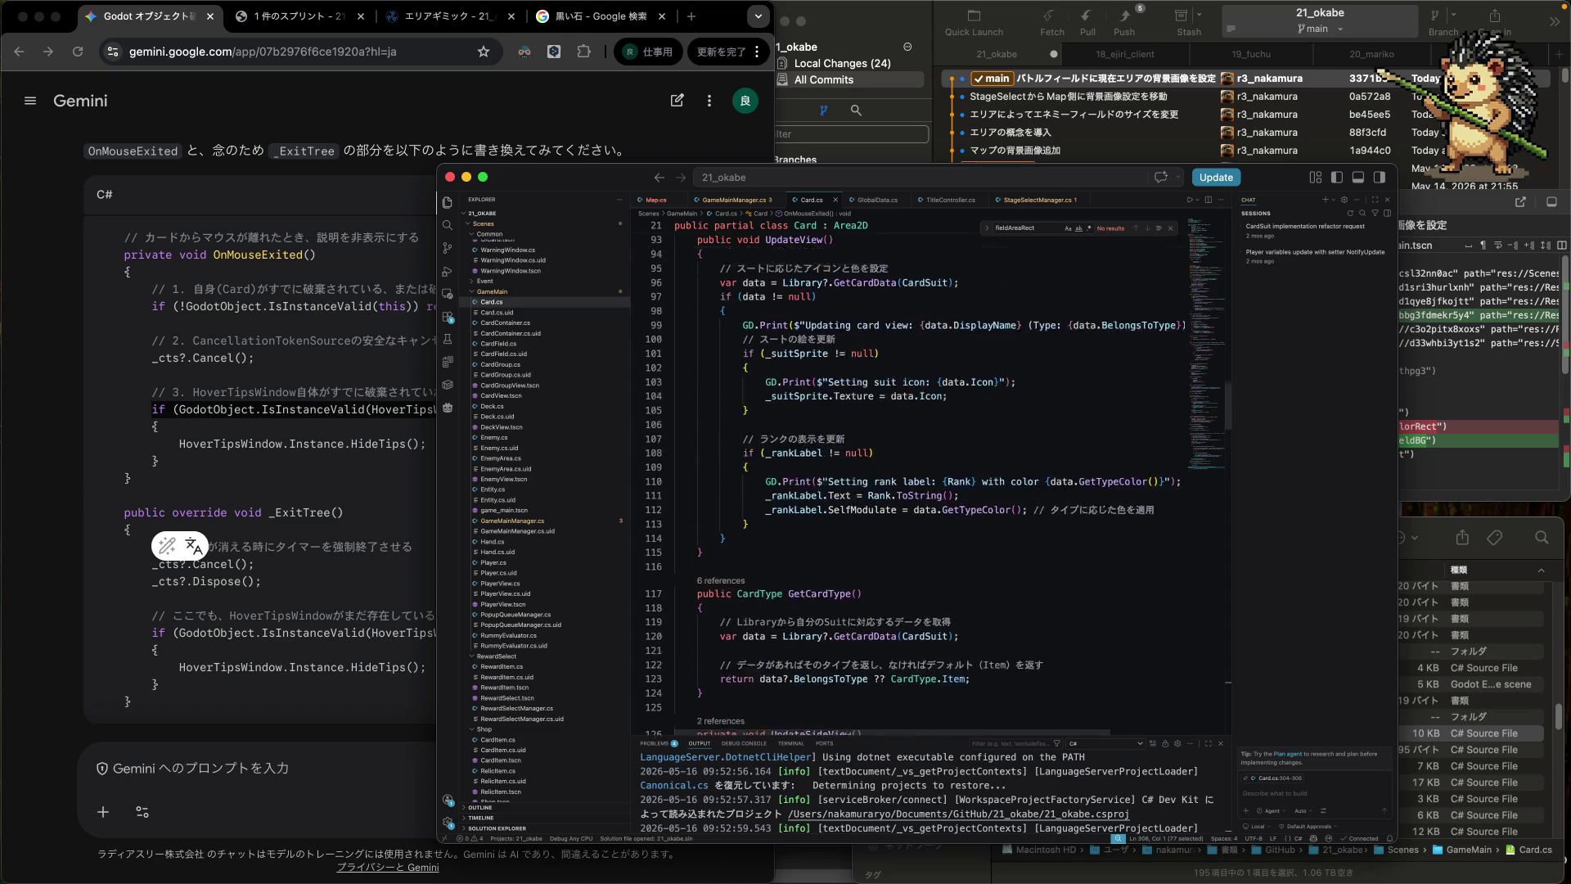
pyautogui.scroll(-1, 866, 529)
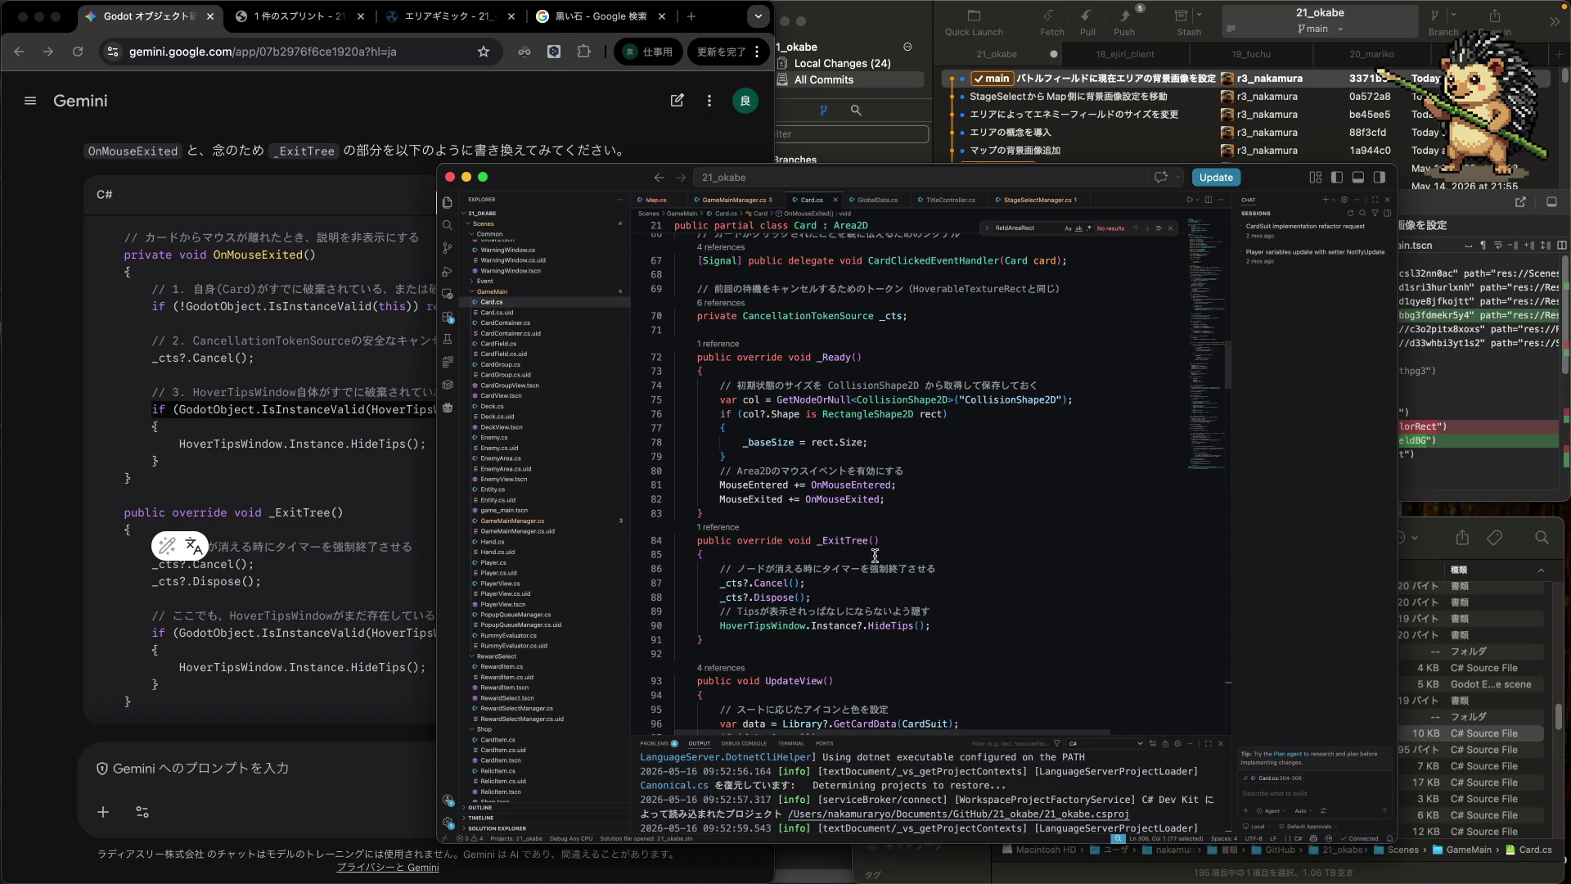
# - Paste the HoverTipsWindow.Instance validity check above HideTips in _ExitTree and add its closing brace
pyautogui.click(958, 605)
pyautogui.press('super+v')
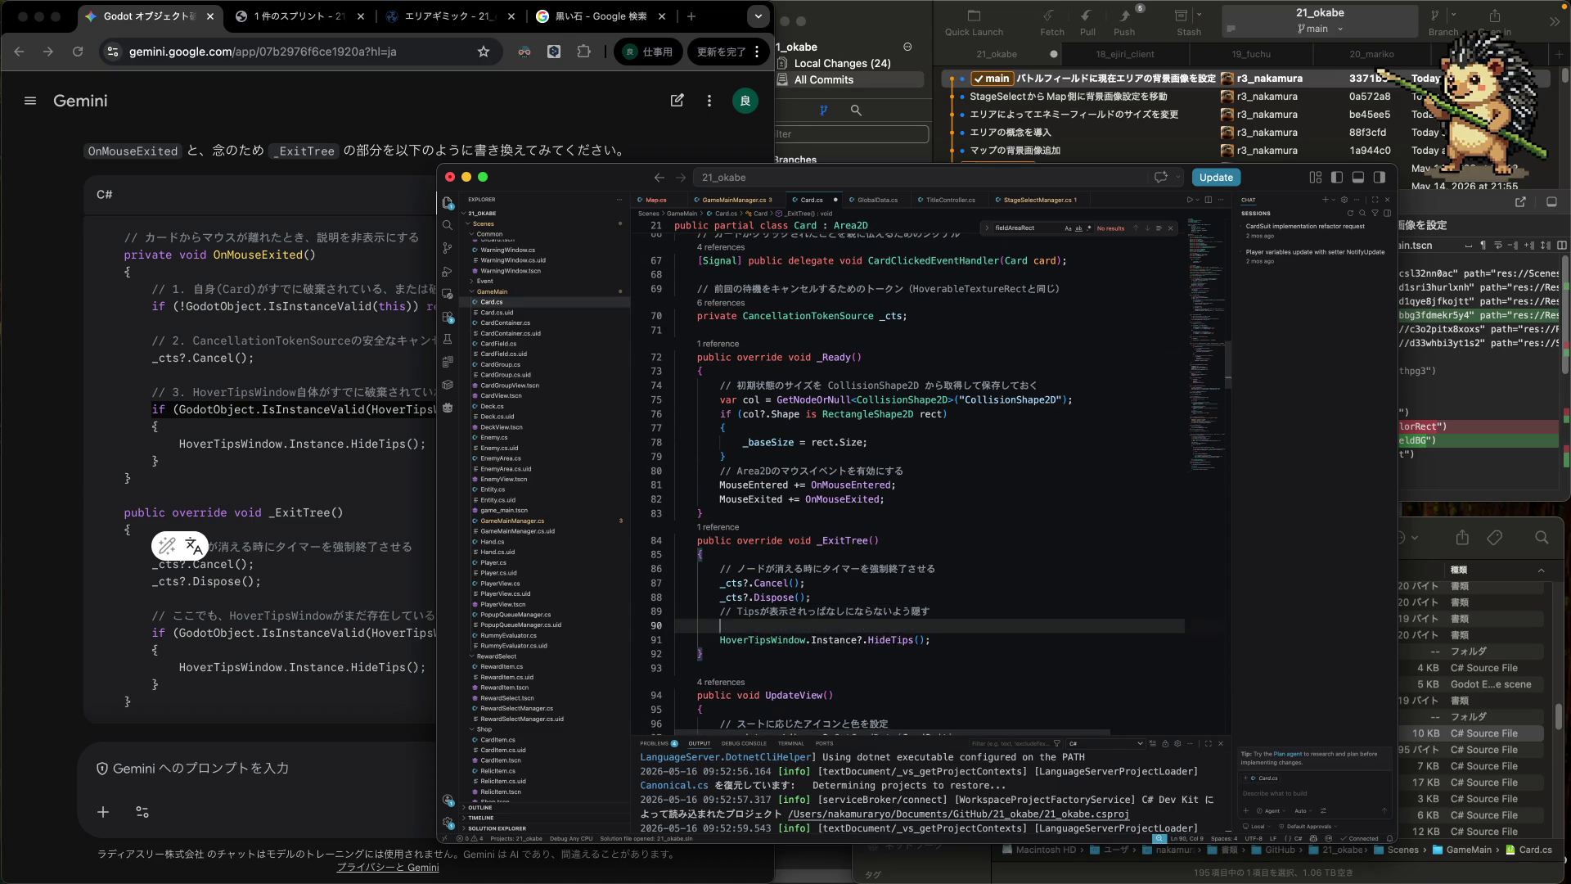
pyautogui.scroll(-2, 908, 482)
pyautogui.press('Down')
pyautogui.press('End')
pyautogui.press('Return')
pyautogui.write('_')
pyautogui.press('BackSpace')
pyautogui.write('}')
# - Remove the blank line and fix indentation so HideTips sits inside the if block
pyautogui.scroll(-1, 908, 483)
pyautogui.press('Up')
pyautogui.press('Up')
pyautogui.press('Delete')
pyautogui.press('Tab')
pyautogui.press('Up')
pyautogui.press('Up')
pyautogui.press('Up')
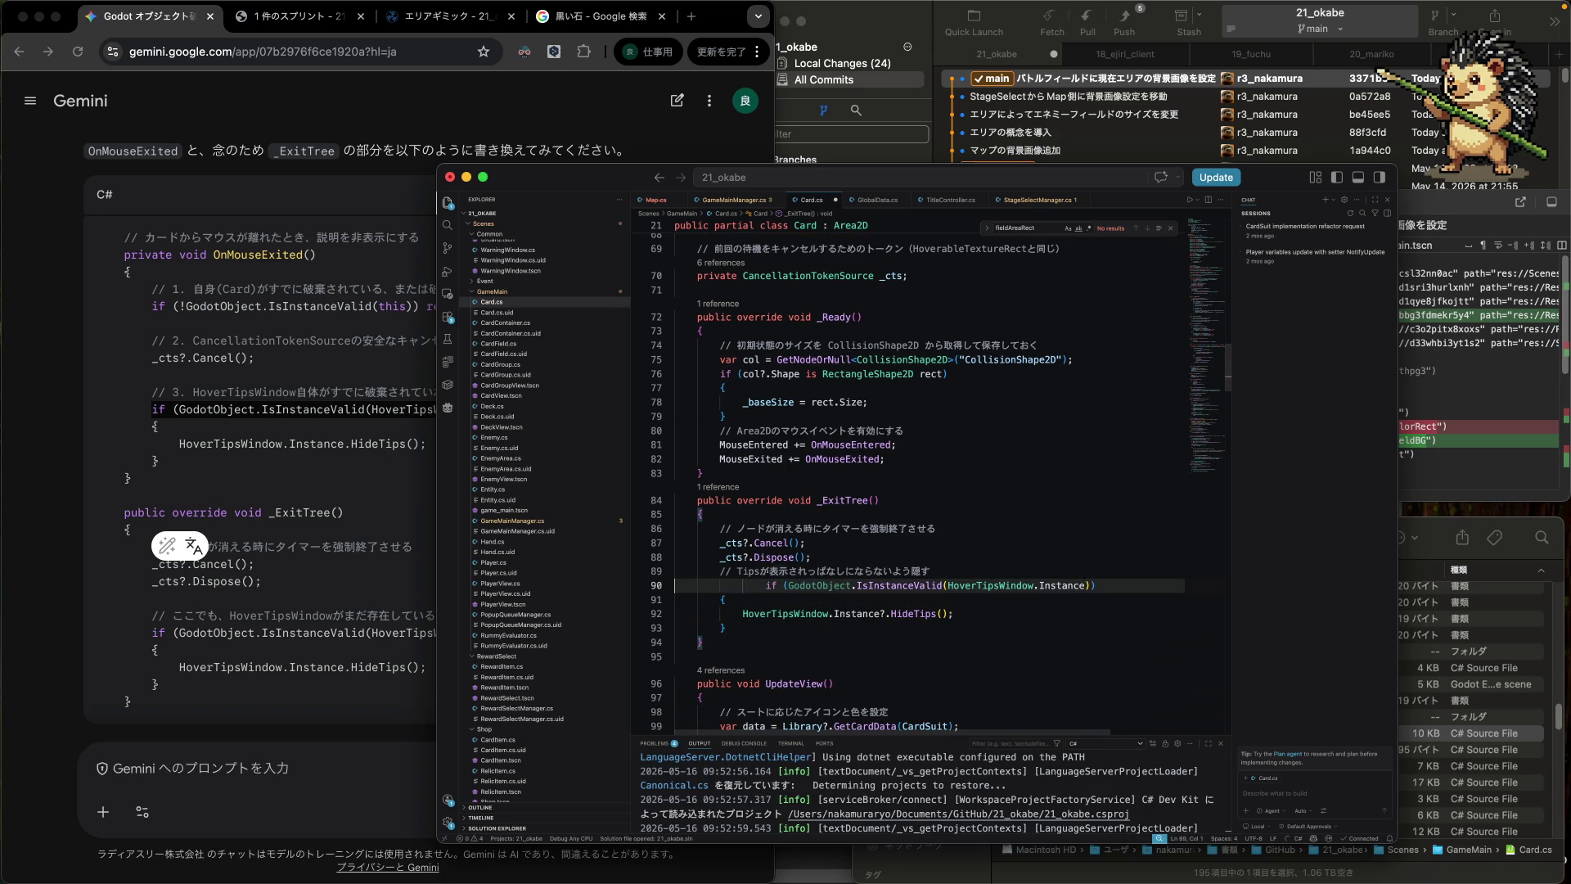
pyautogui.press('Down')
pyautogui.hotkey('shift', 'Tab')
pyautogui.hotkey('shift', 'Tab')
pyautogui.click(675, 570)
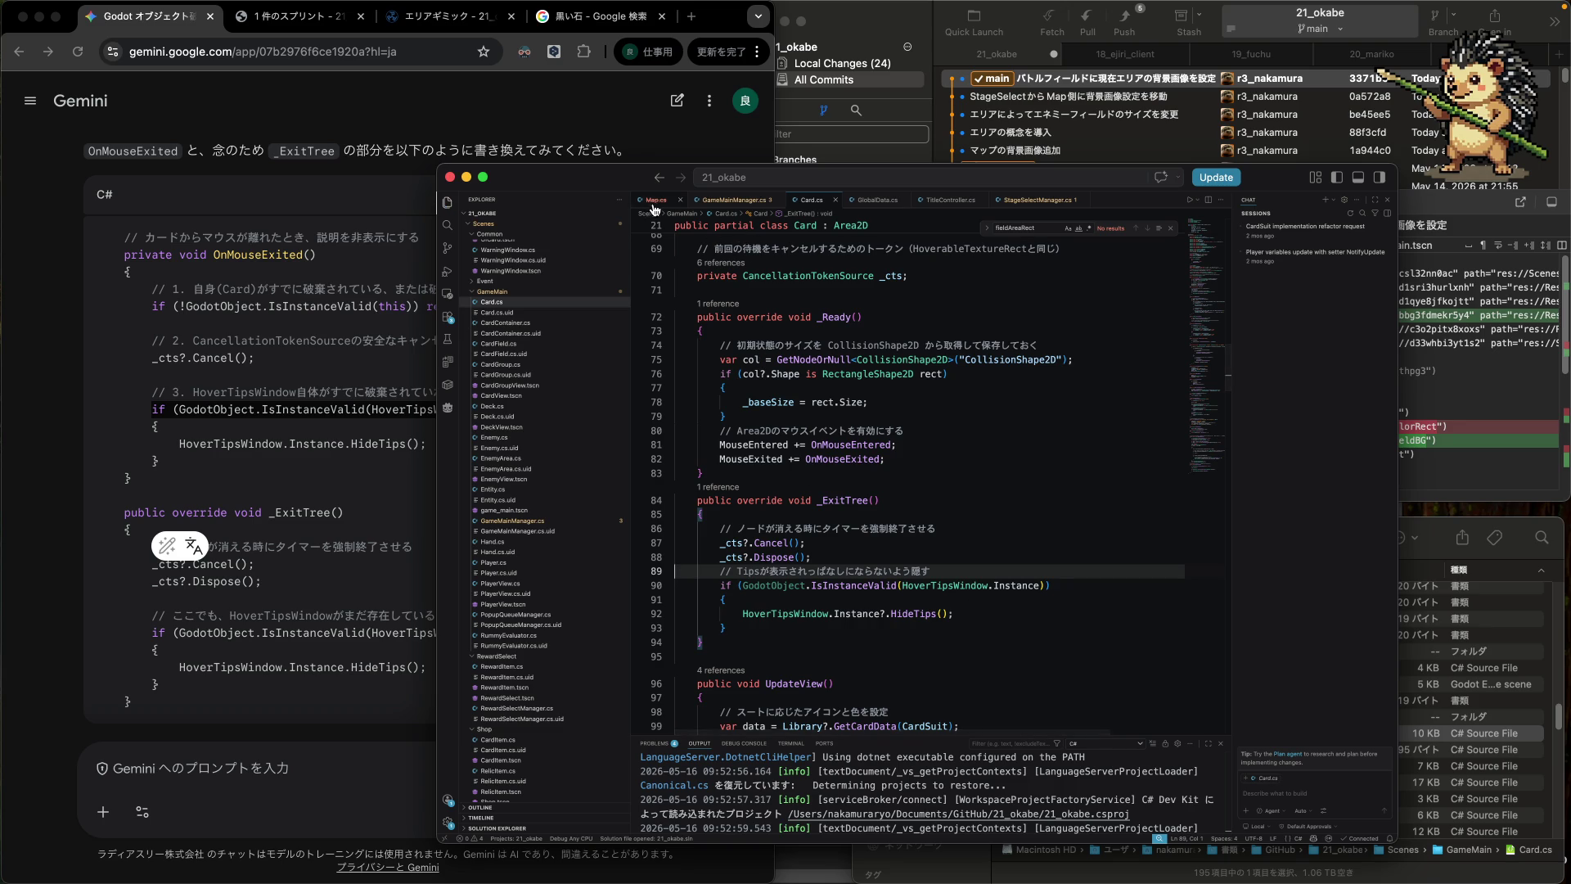
# - Close the Map.cs tab and switch to the Godot window
pyautogui.click(680, 200)
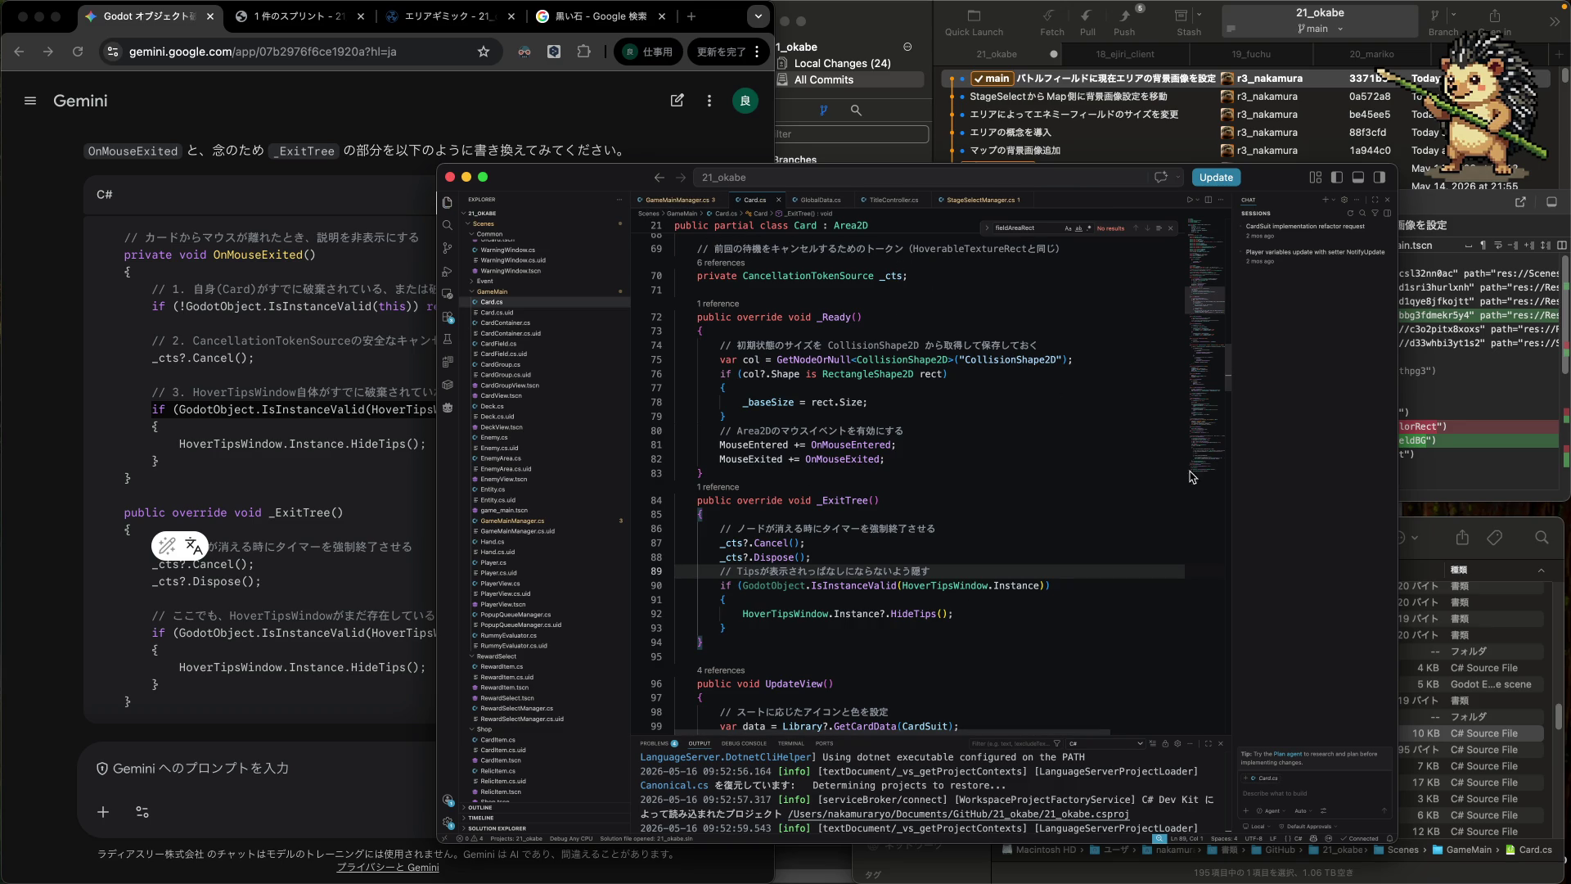
pyautogui.hotkey('ctrl', 'Up')
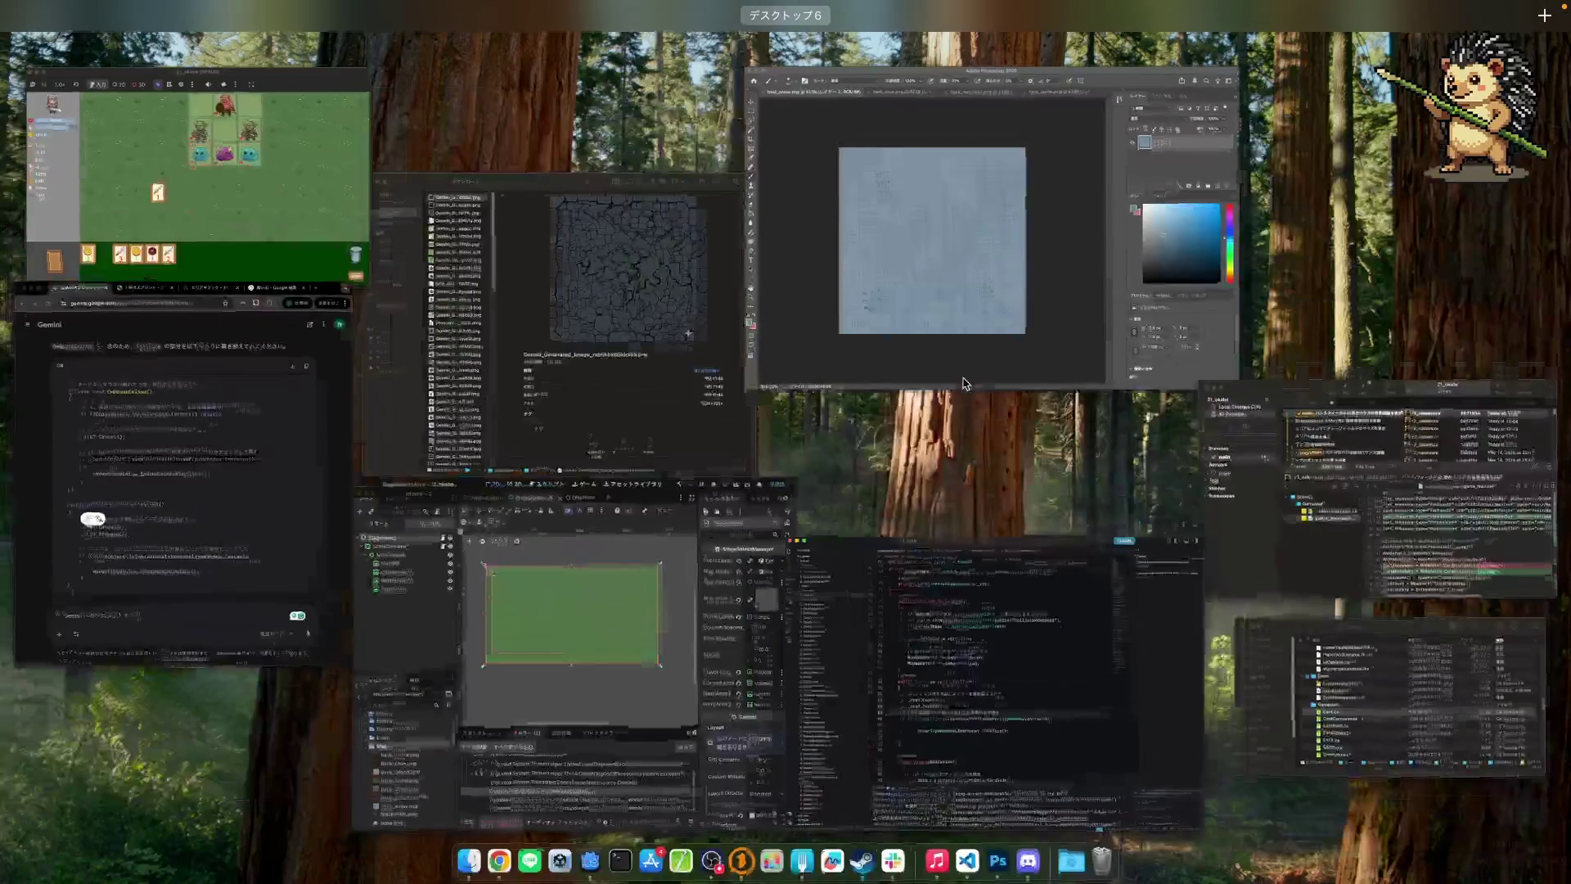
pyautogui.click(323, 228)
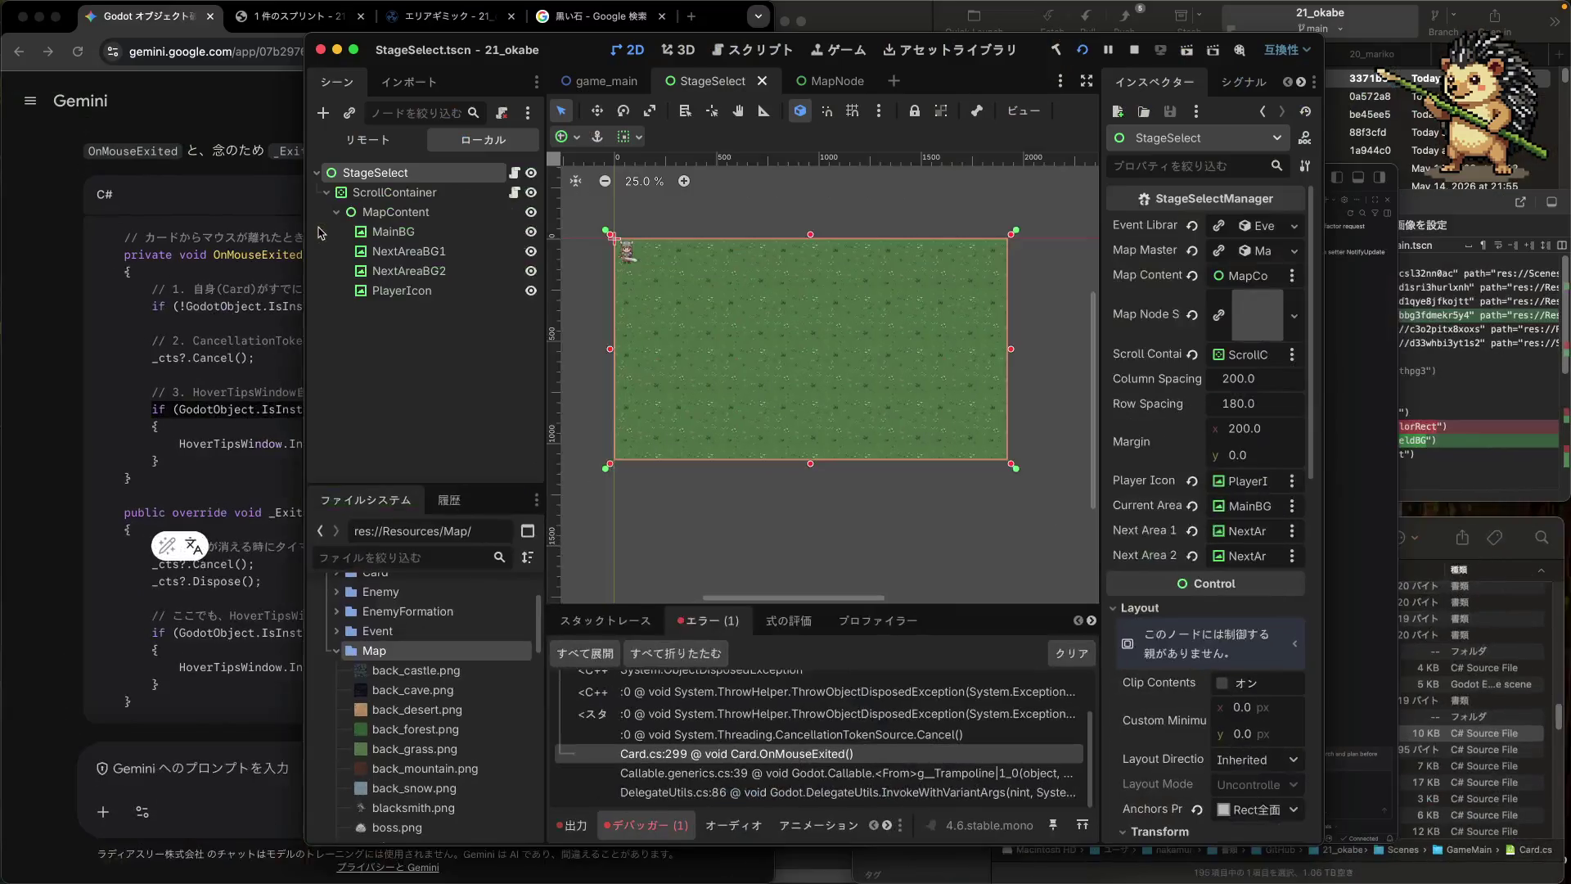
# - Rebuild the project, play into a slime battle, play the 1-cost spear card, then check the editor
pyautogui.click(400, 176)
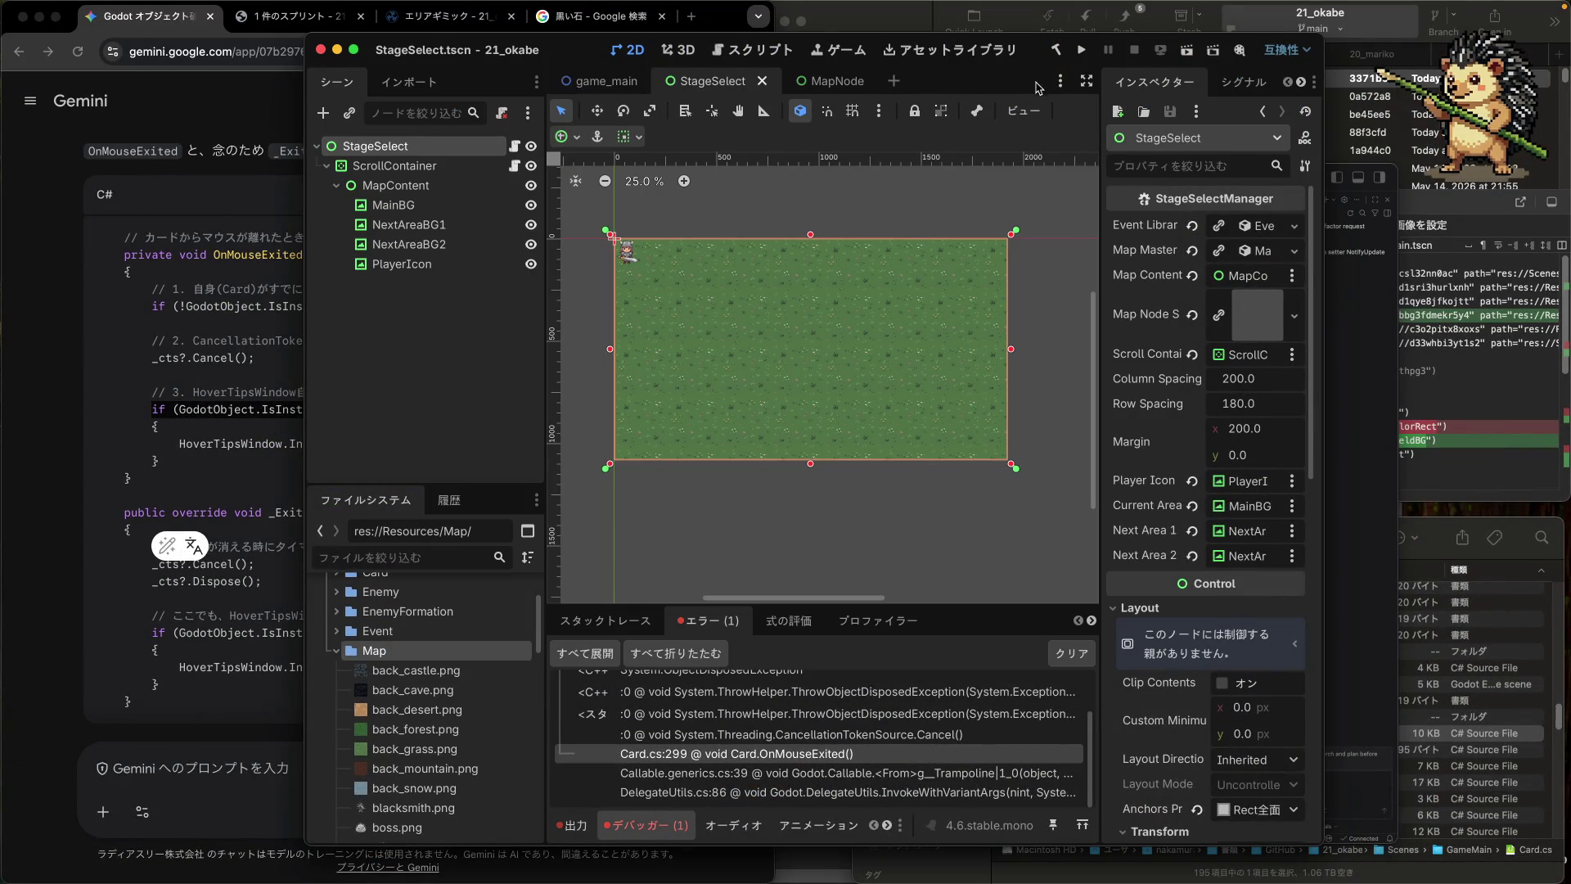
pyautogui.click(1060, 51)
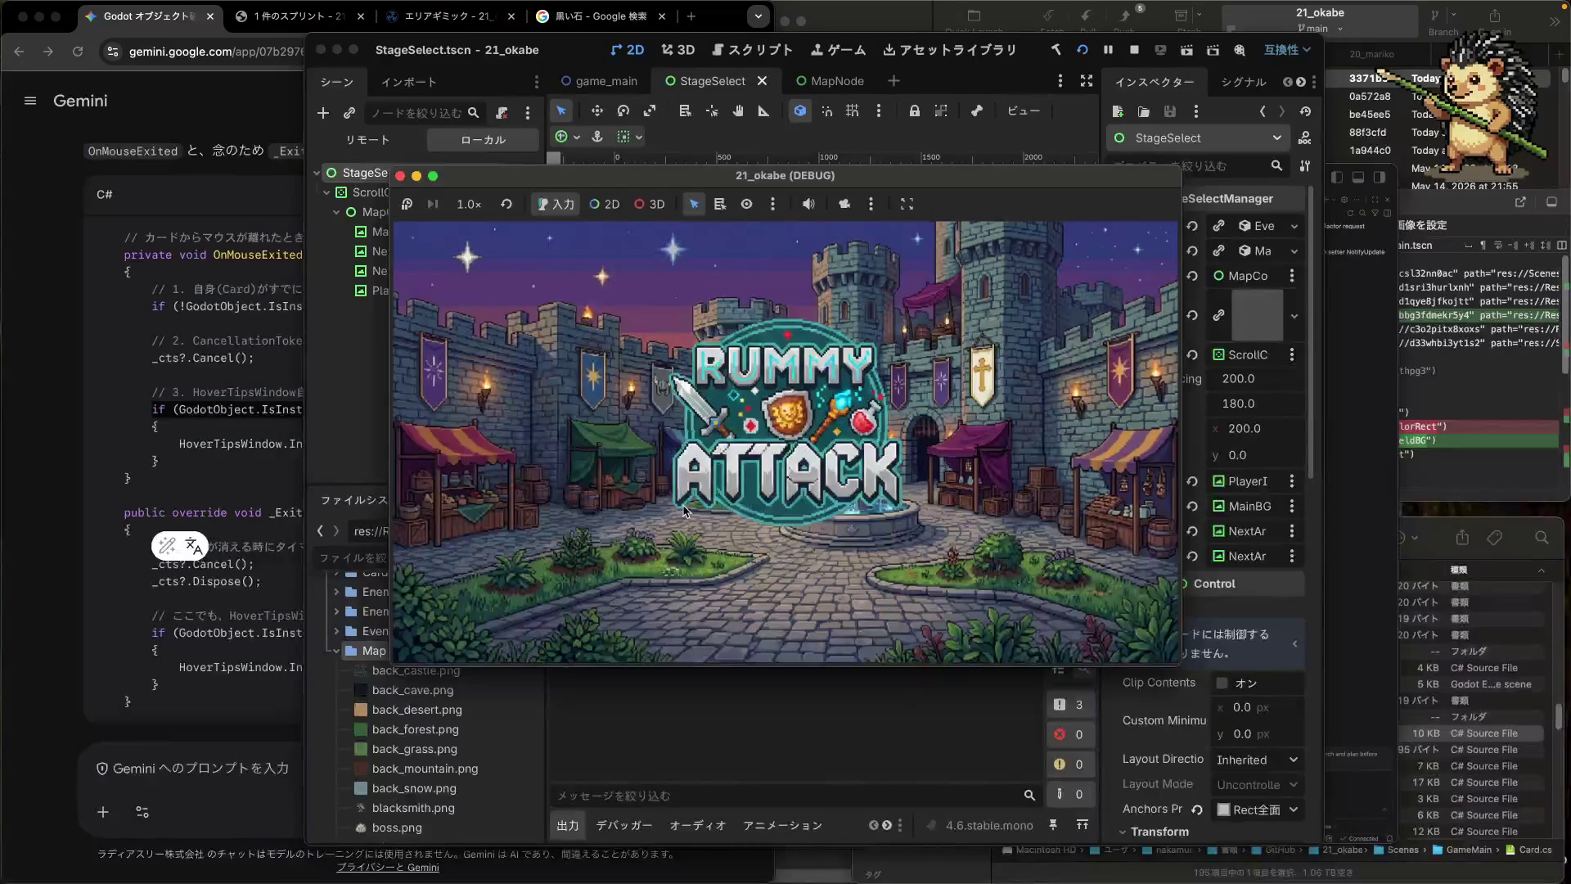
pyautogui.click(685, 511)
pyautogui.click(517, 459)
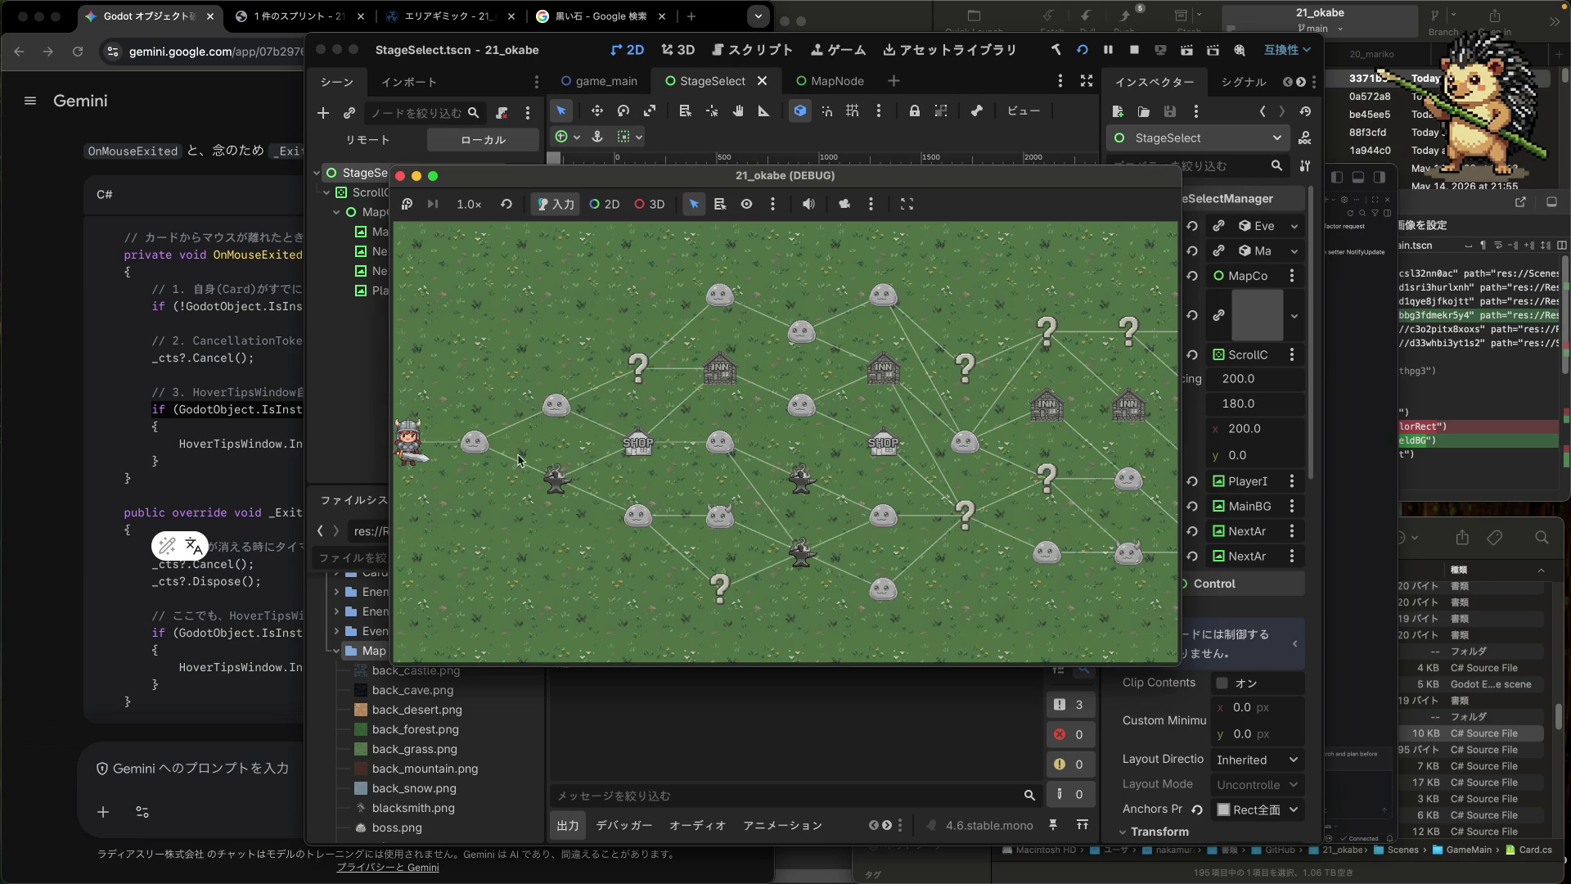
pyautogui.click(487, 448)
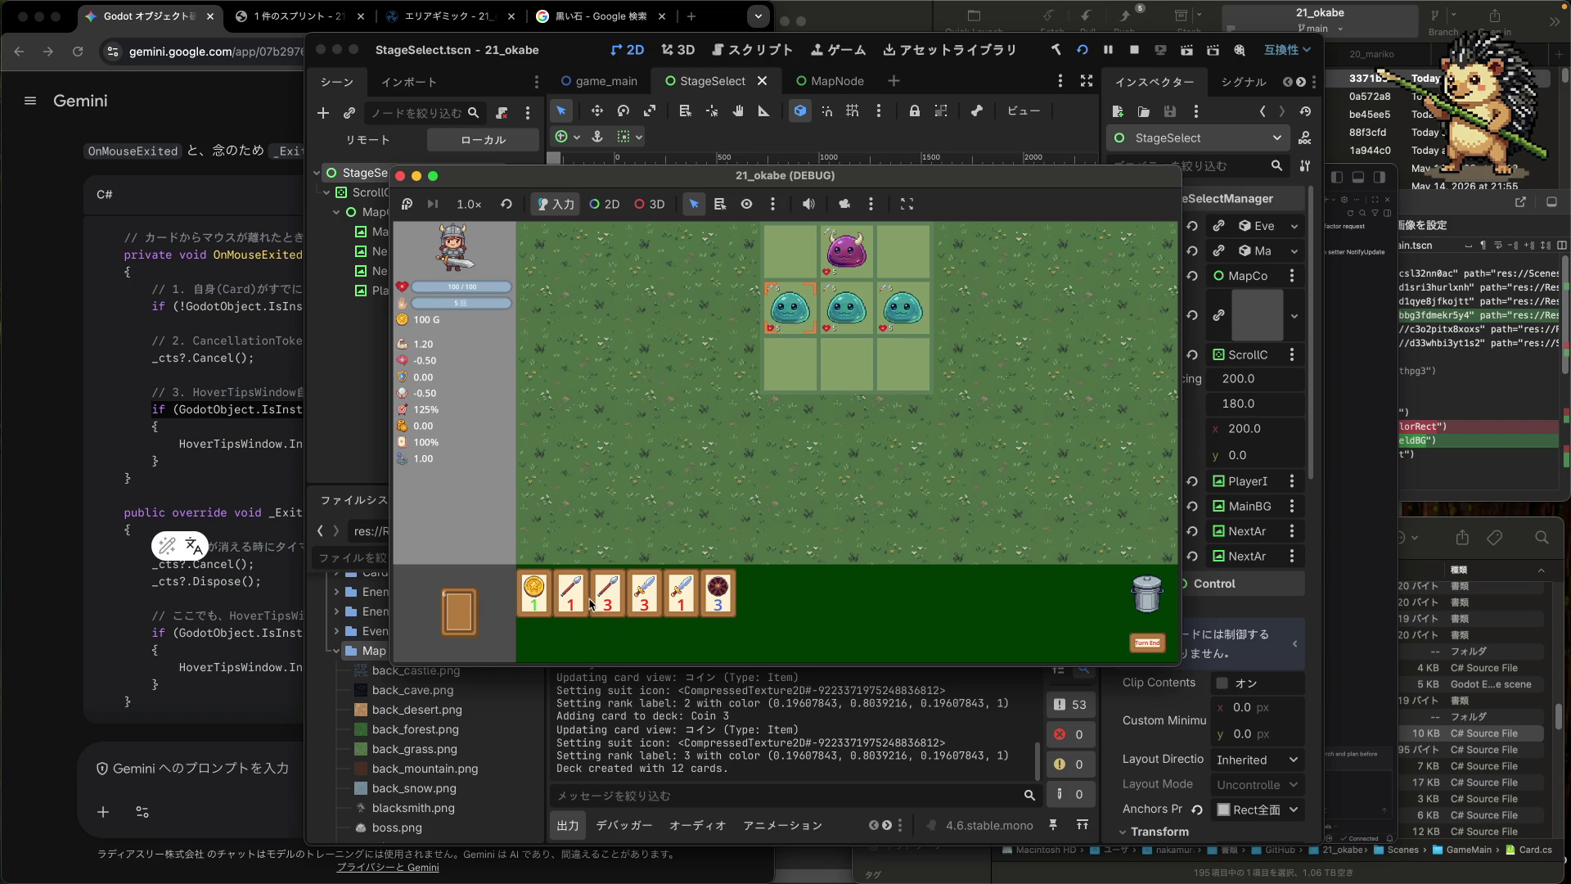
pyautogui.click(572, 597)
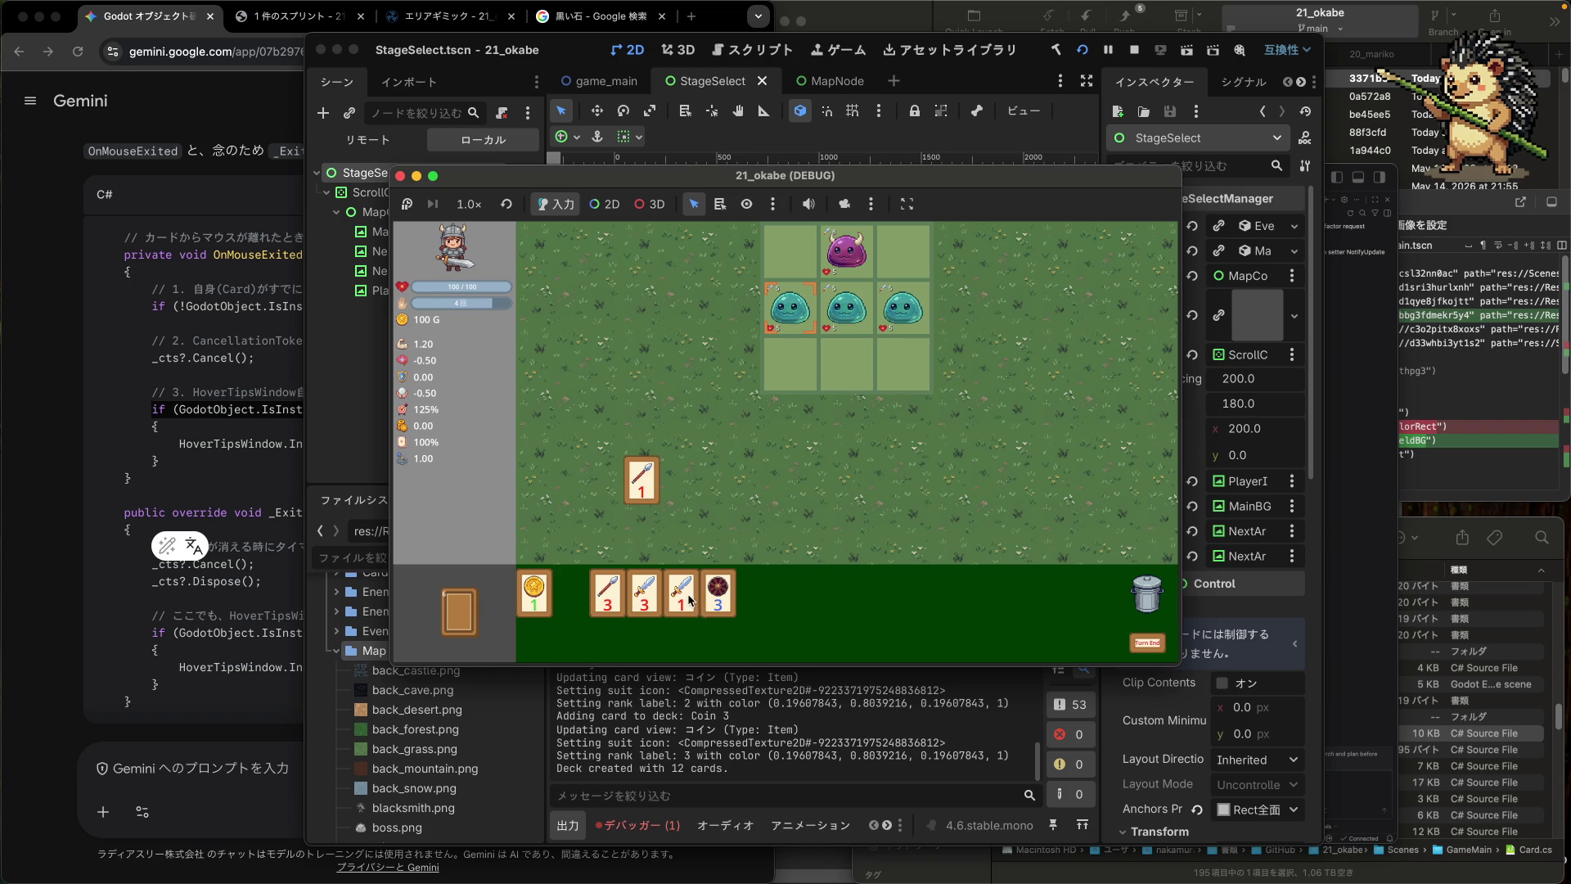
pyautogui.click(648, 814)
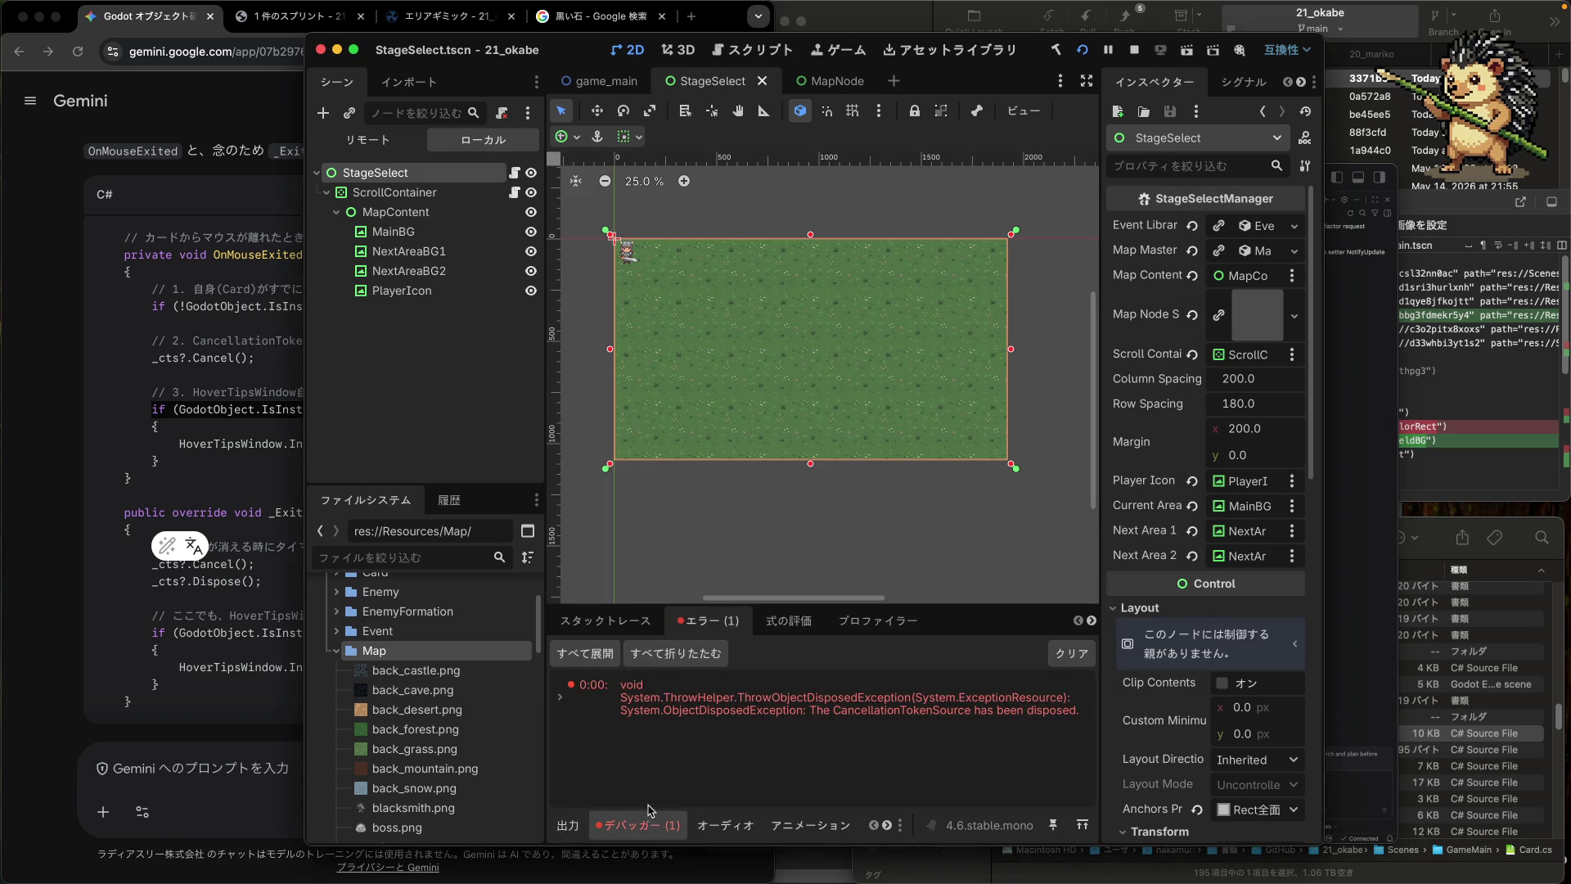
# - Expand the disposed CancellationTokenSource error's stack trace and jump to Card.cs:305 in OnMouseExited
pyautogui.doubleClick(711, 715)
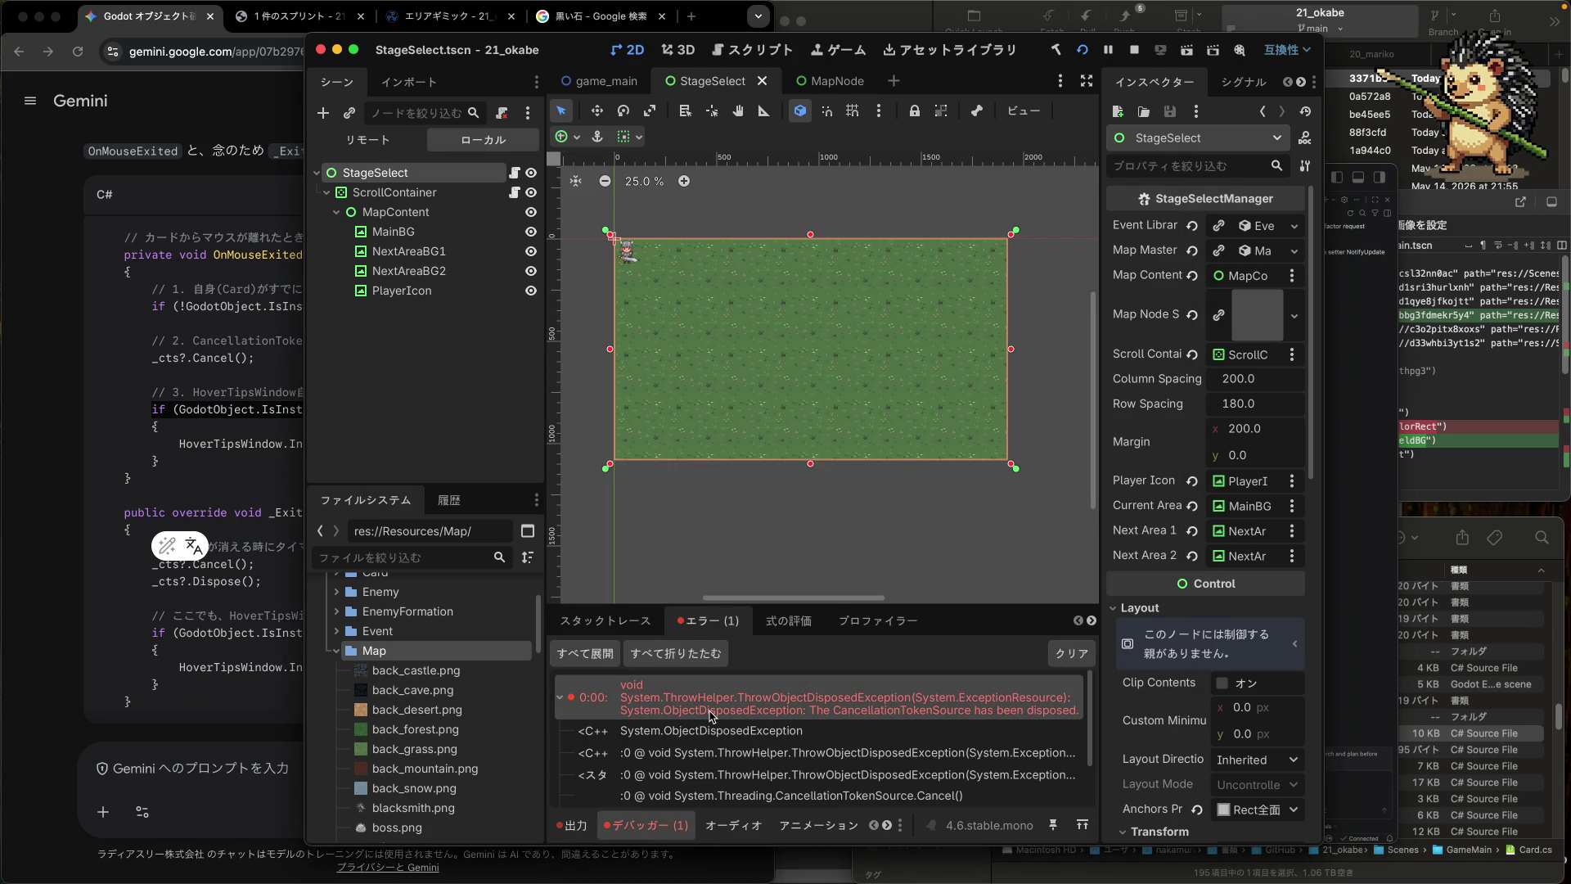
pyautogui.scroll(-3, 778, 749)
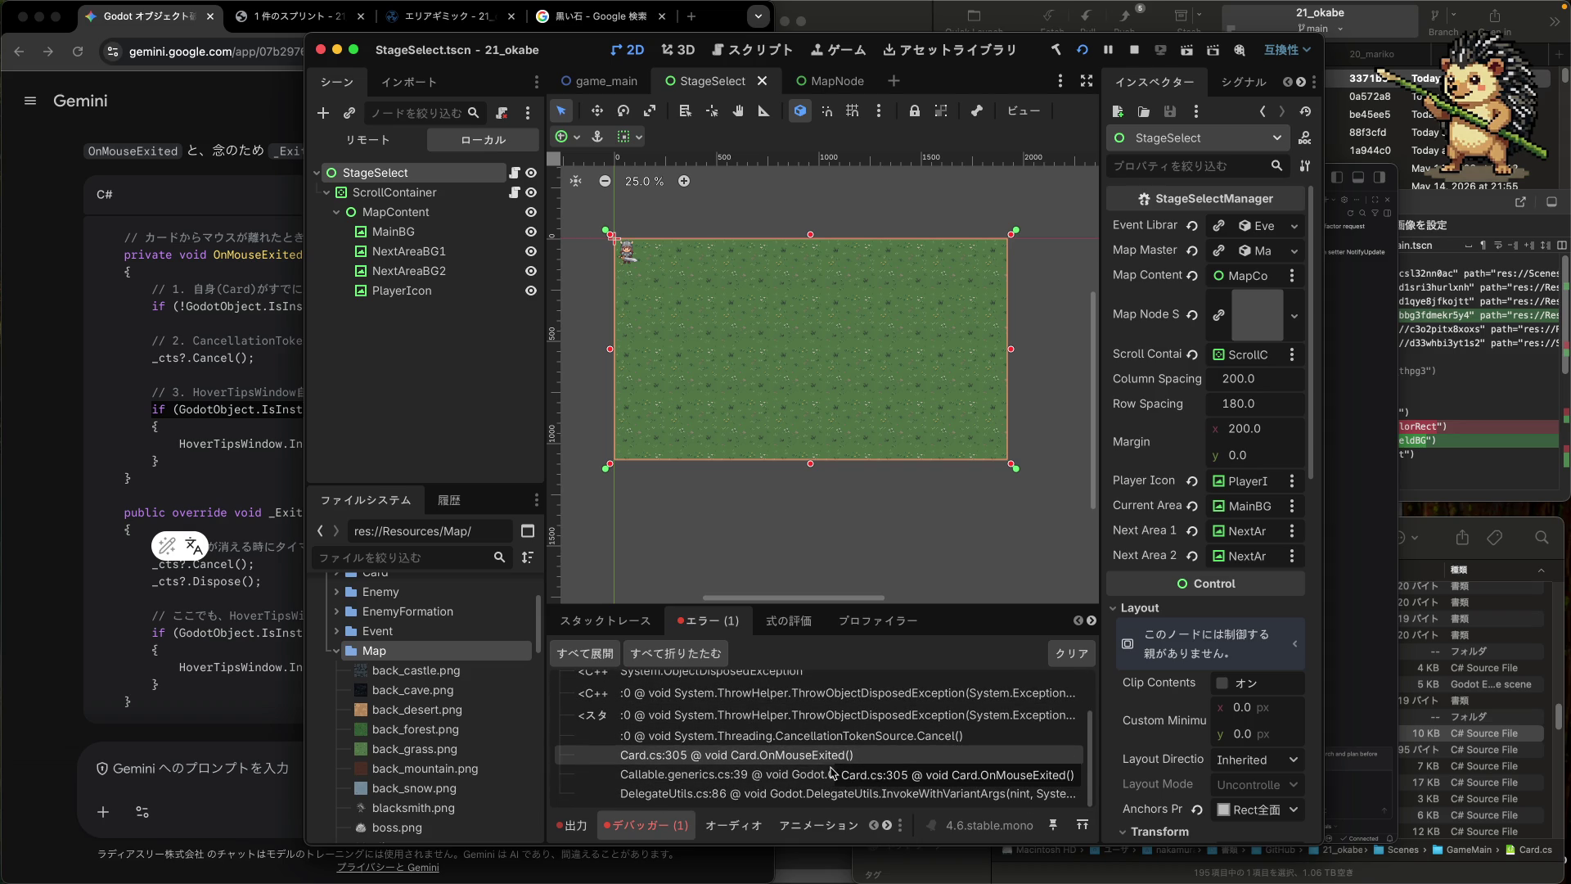
pyautogui.doubleClick(808, 774)
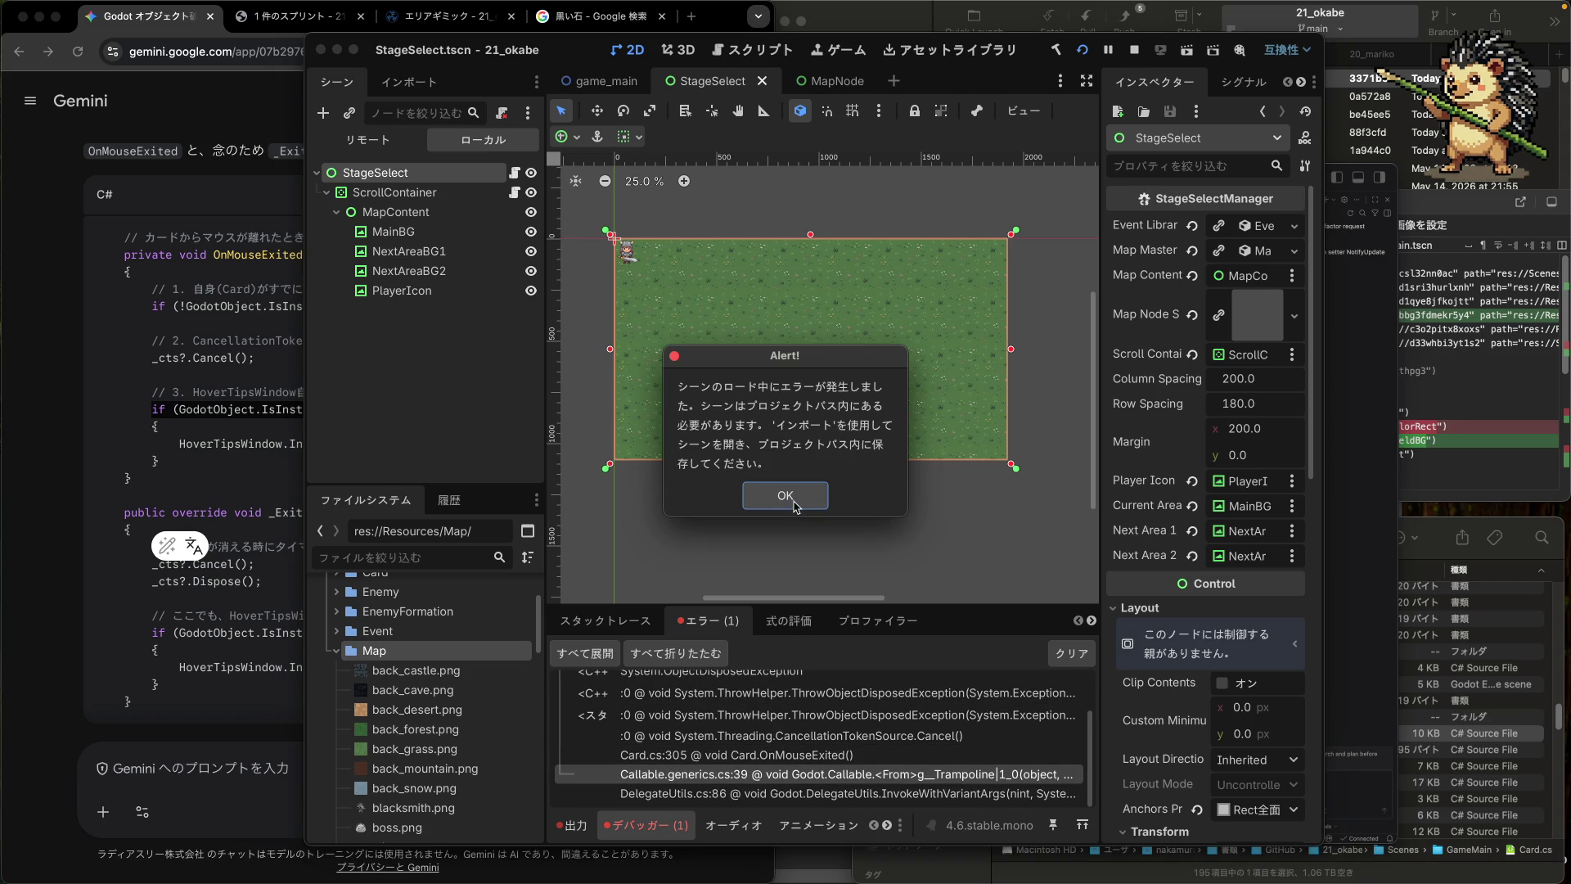
pyautogui.click(793, 502)
pyautogui.click(849, 755)
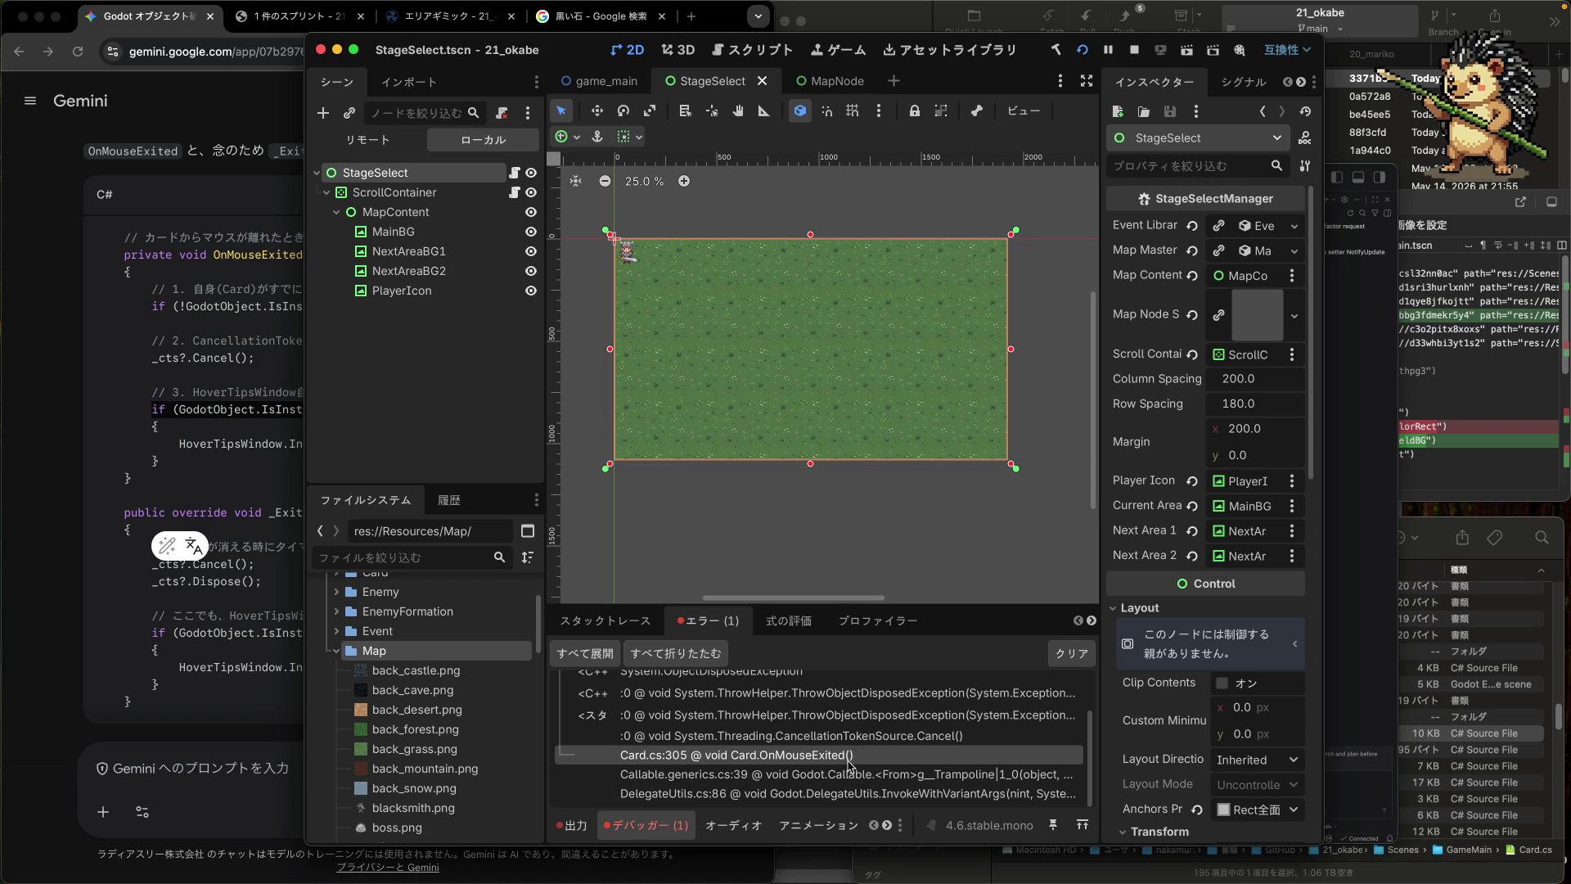
pyautogui.scroll(-1, 826, 769)
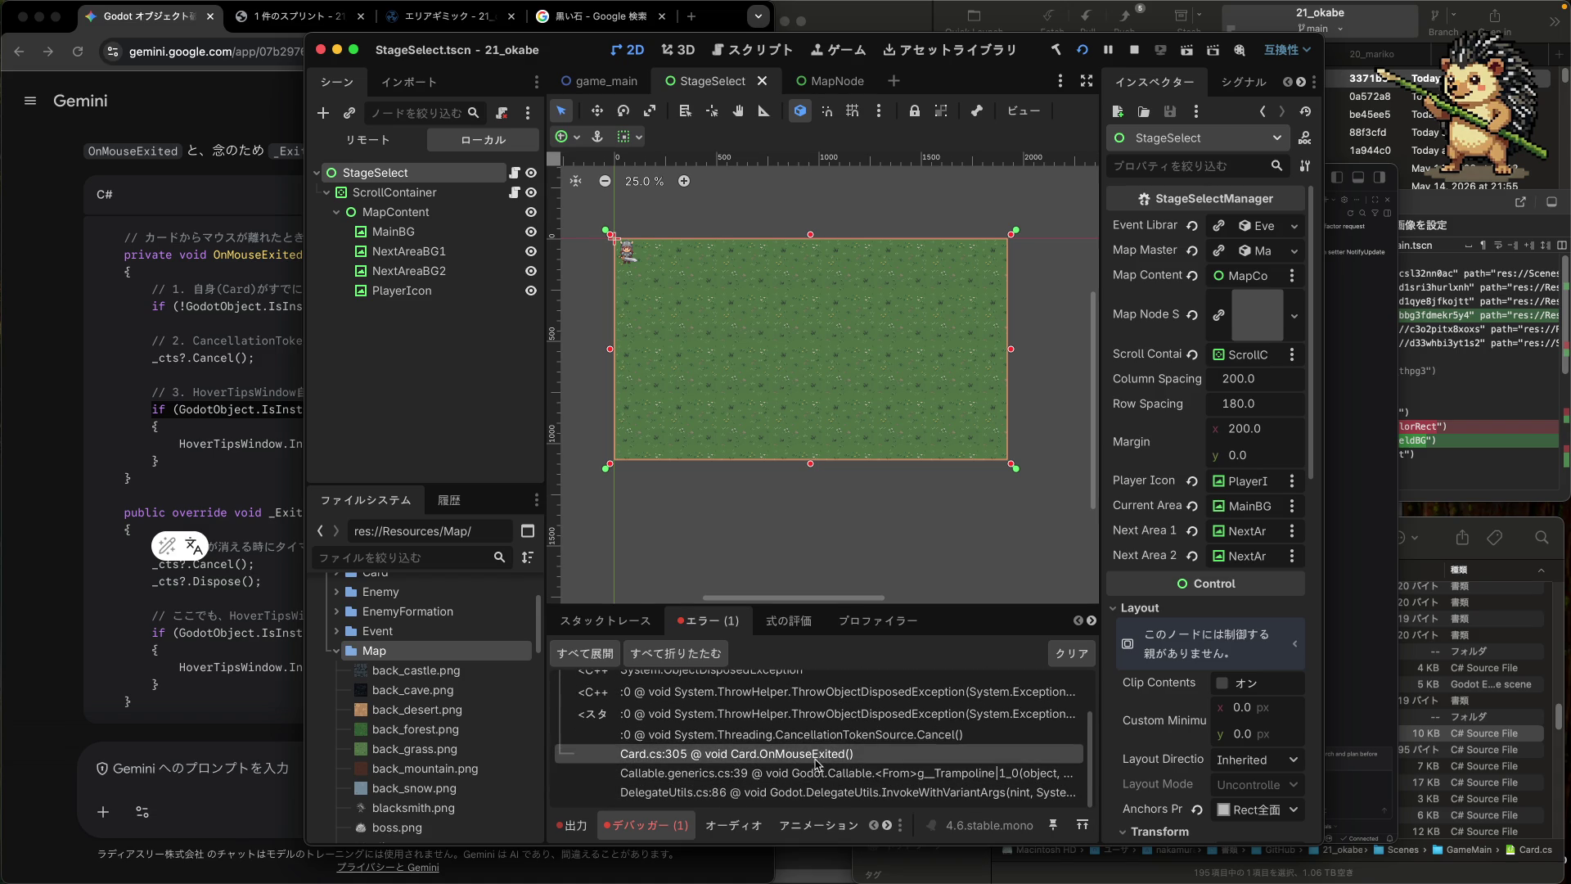
pyautogui.click(1348, 499)
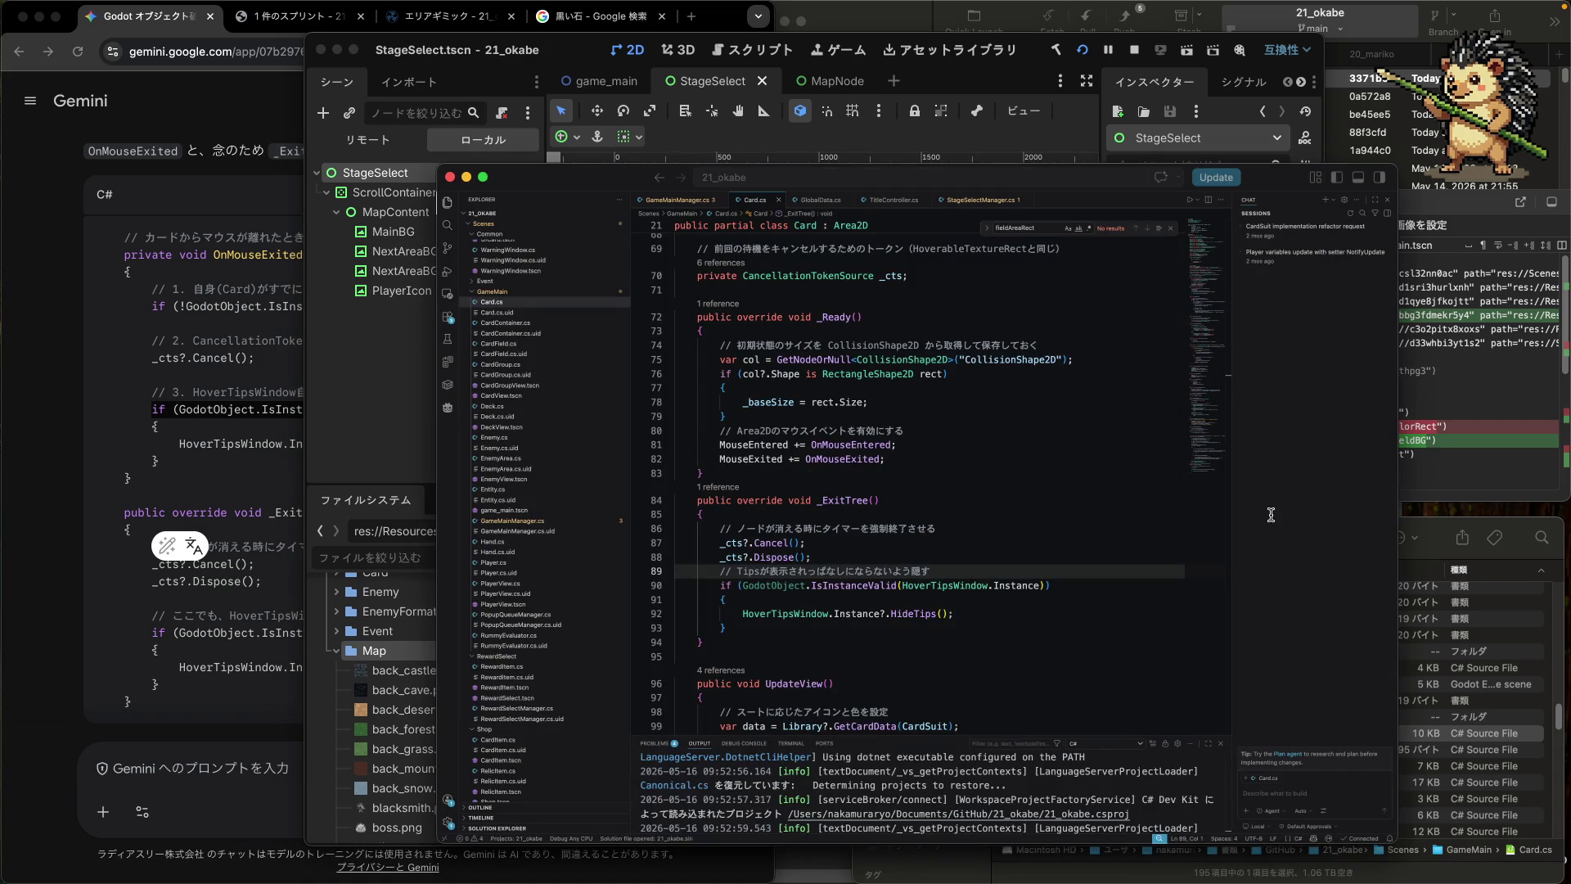
# - Inspect IsInstanceValid and _cts in OnMouseExited and select the _cts?.Cancel(); statement on line 305
pyautogui.scroll(-20, 818, 565)
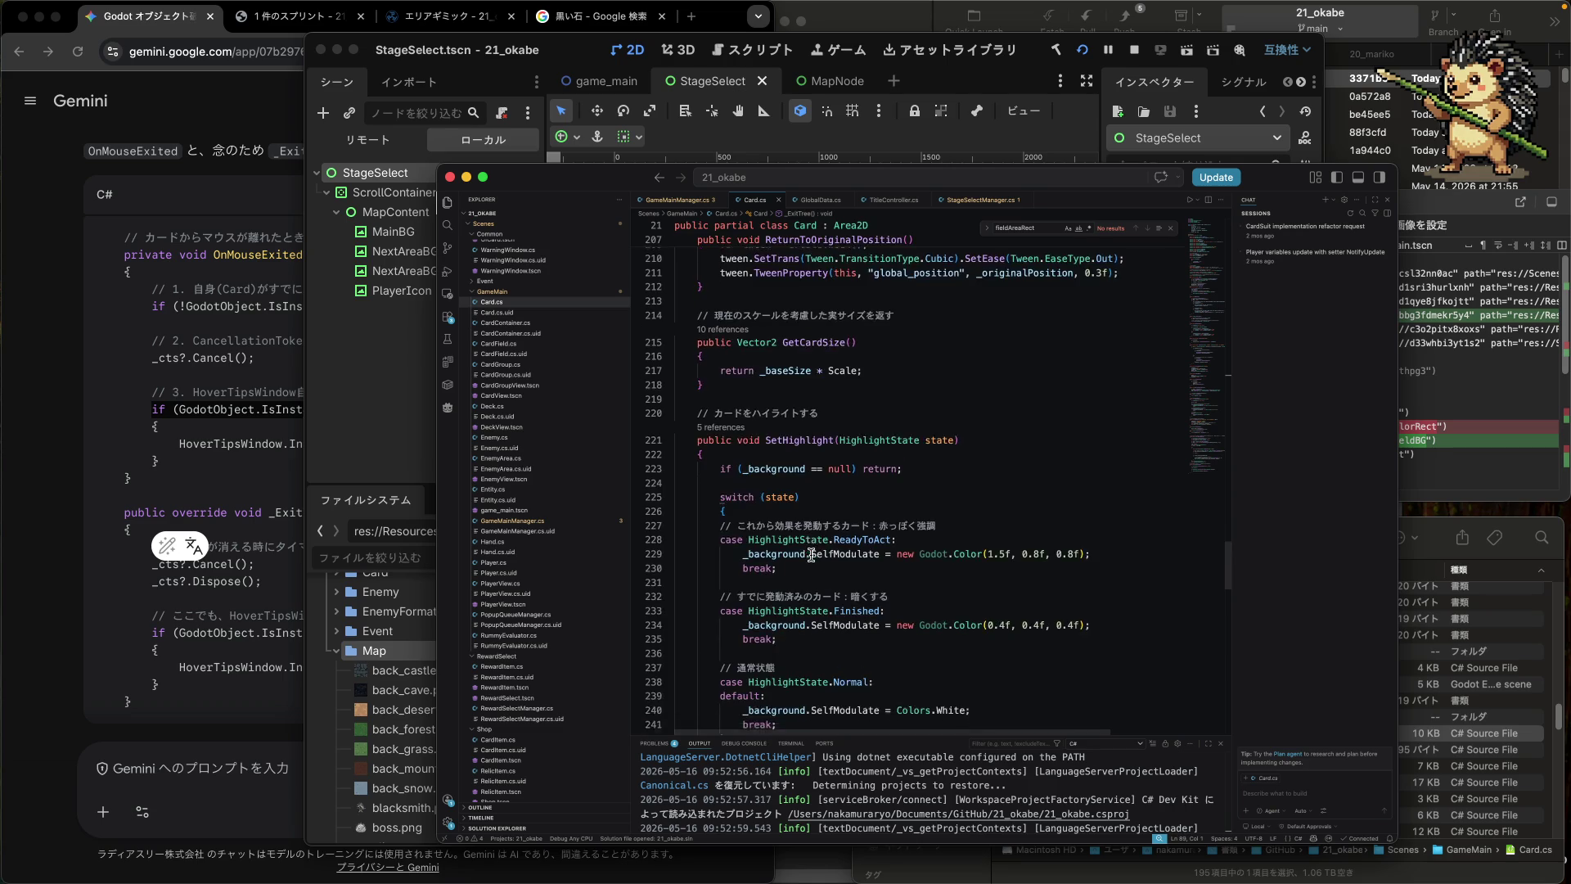
pyautogui.scroll(10, 811, 555)
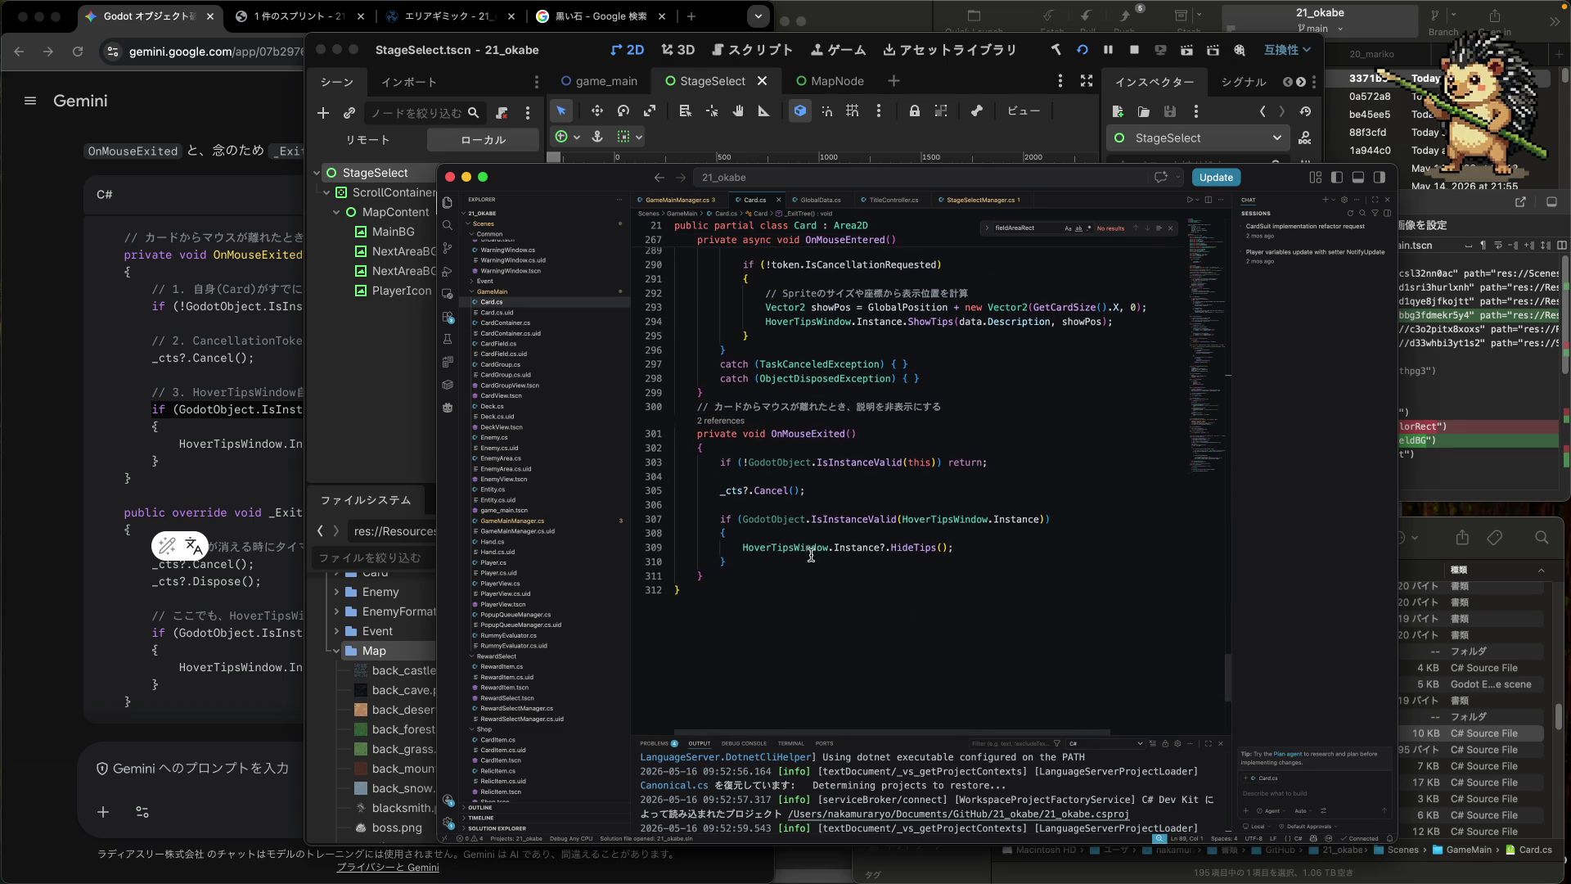
pyautogui.click(740, 493)
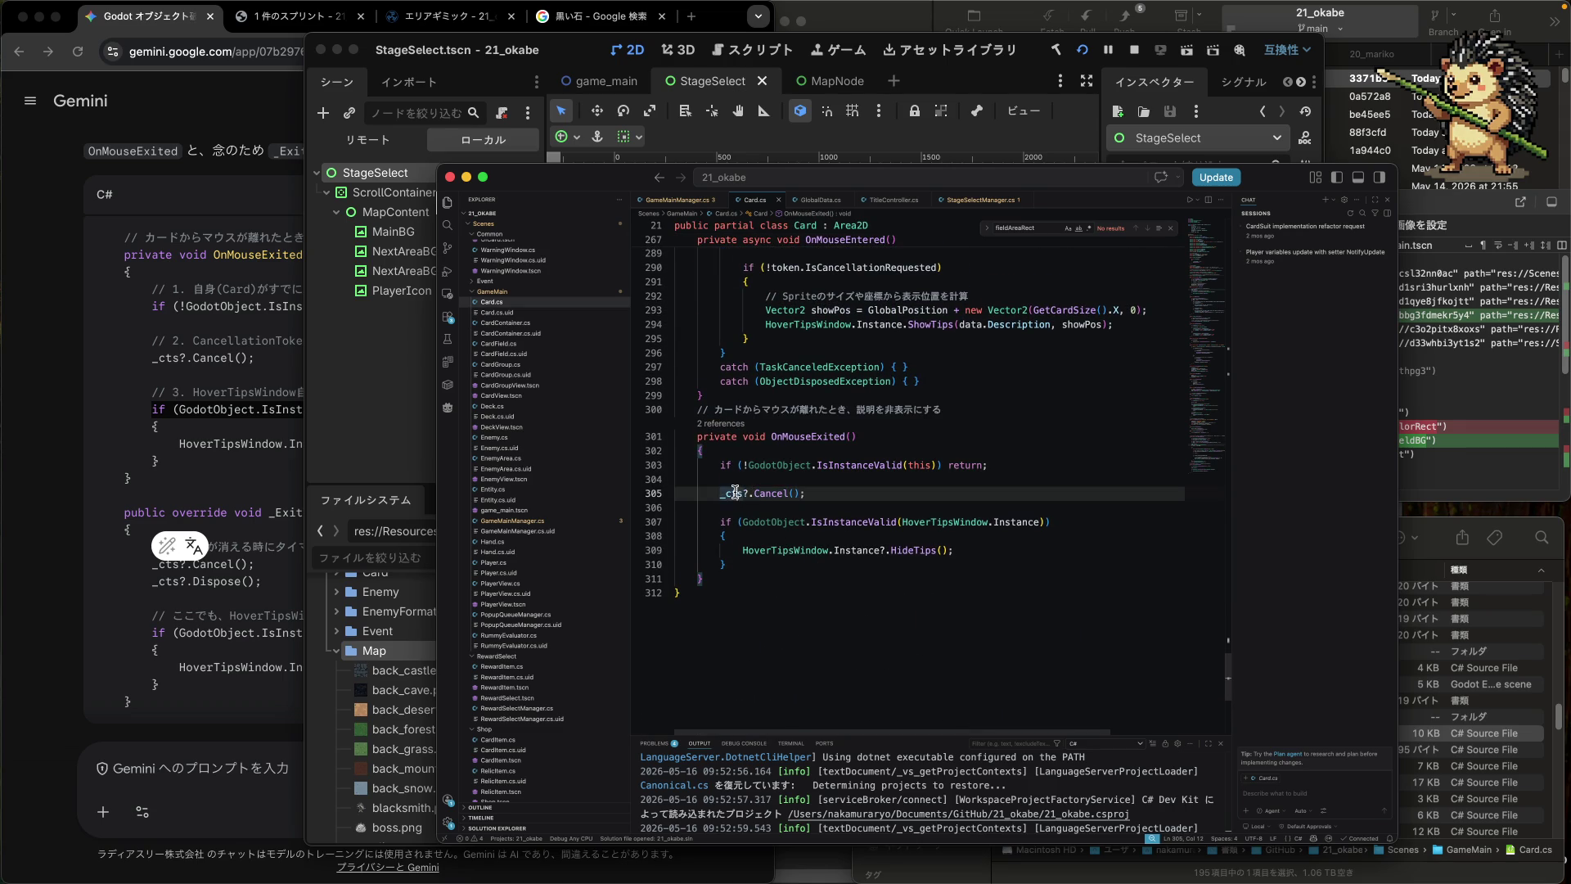
pyautogui.doubleClick(848, 465)
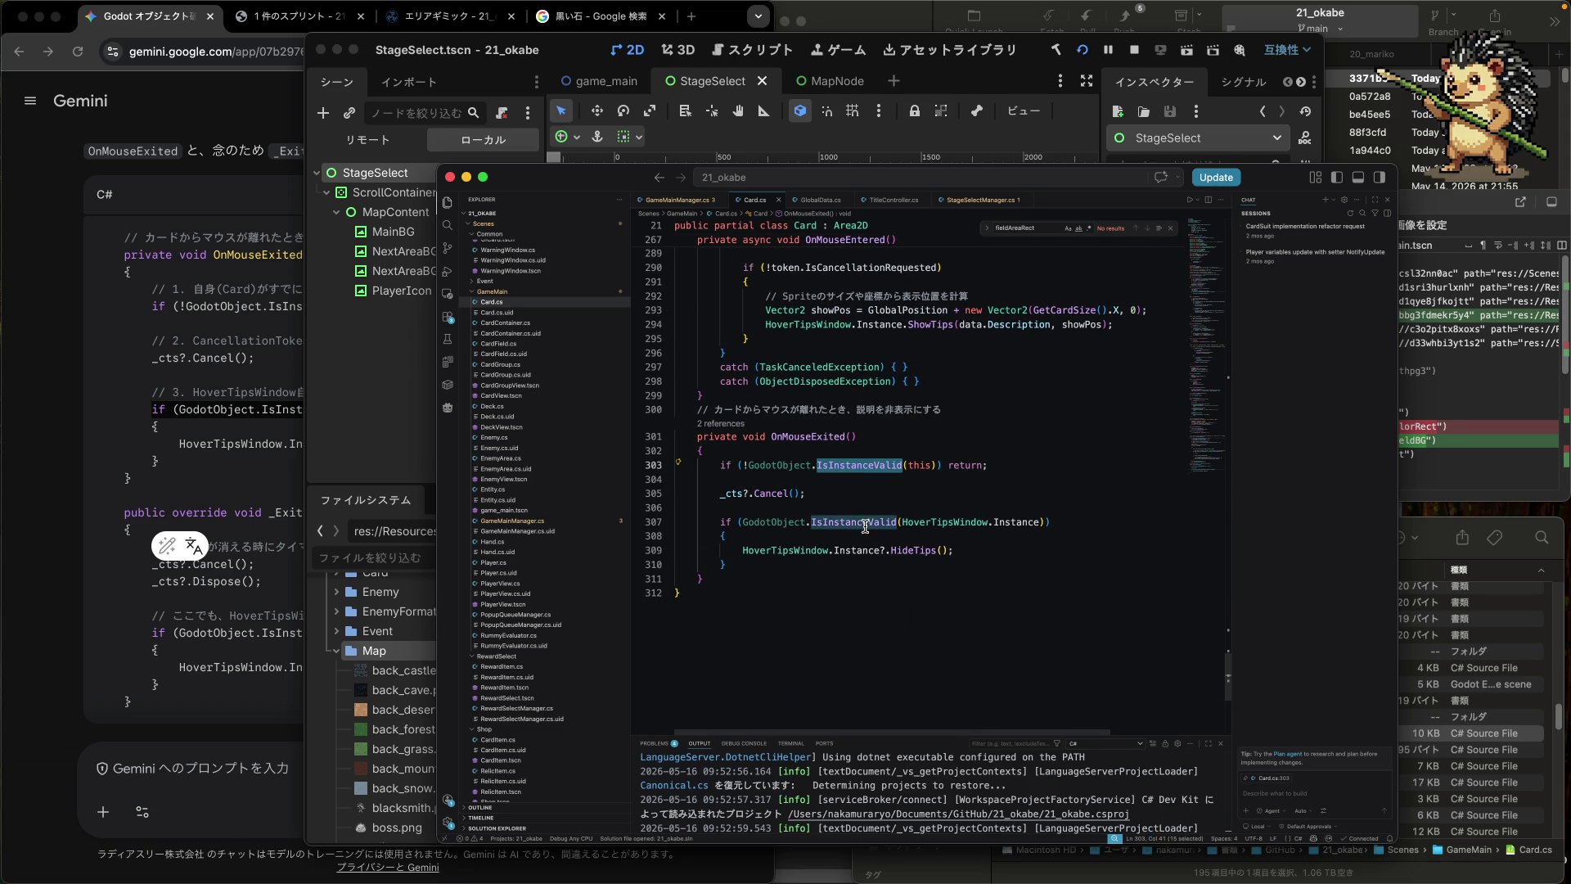
pyautogui.moveTo(863, 524)
pyautogui.moveTo(735, 494)
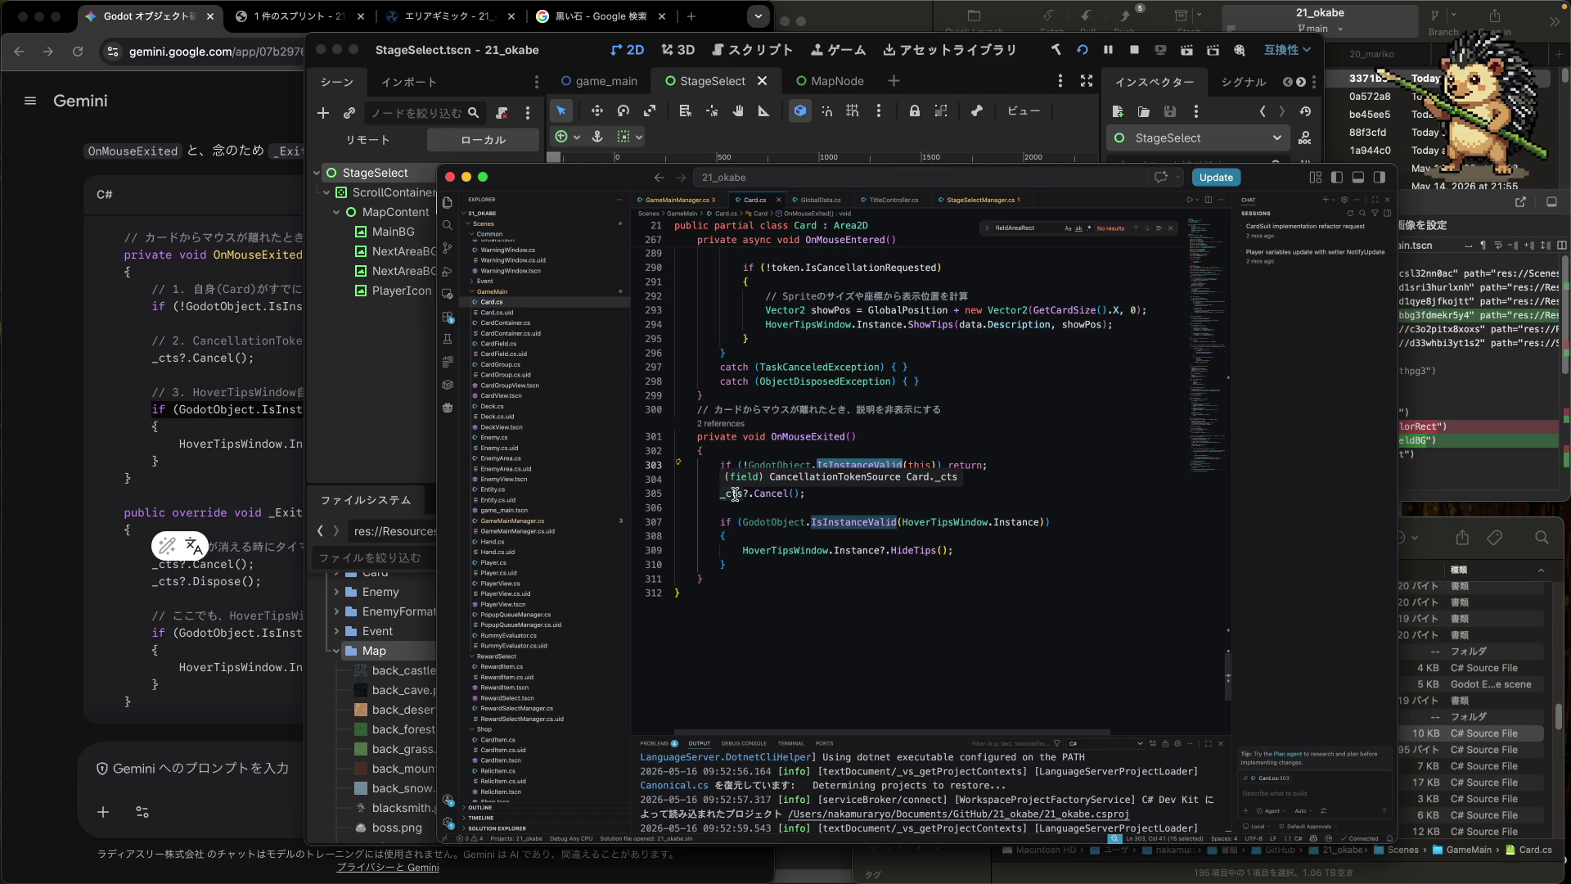
pyautogui.click(757, 451)
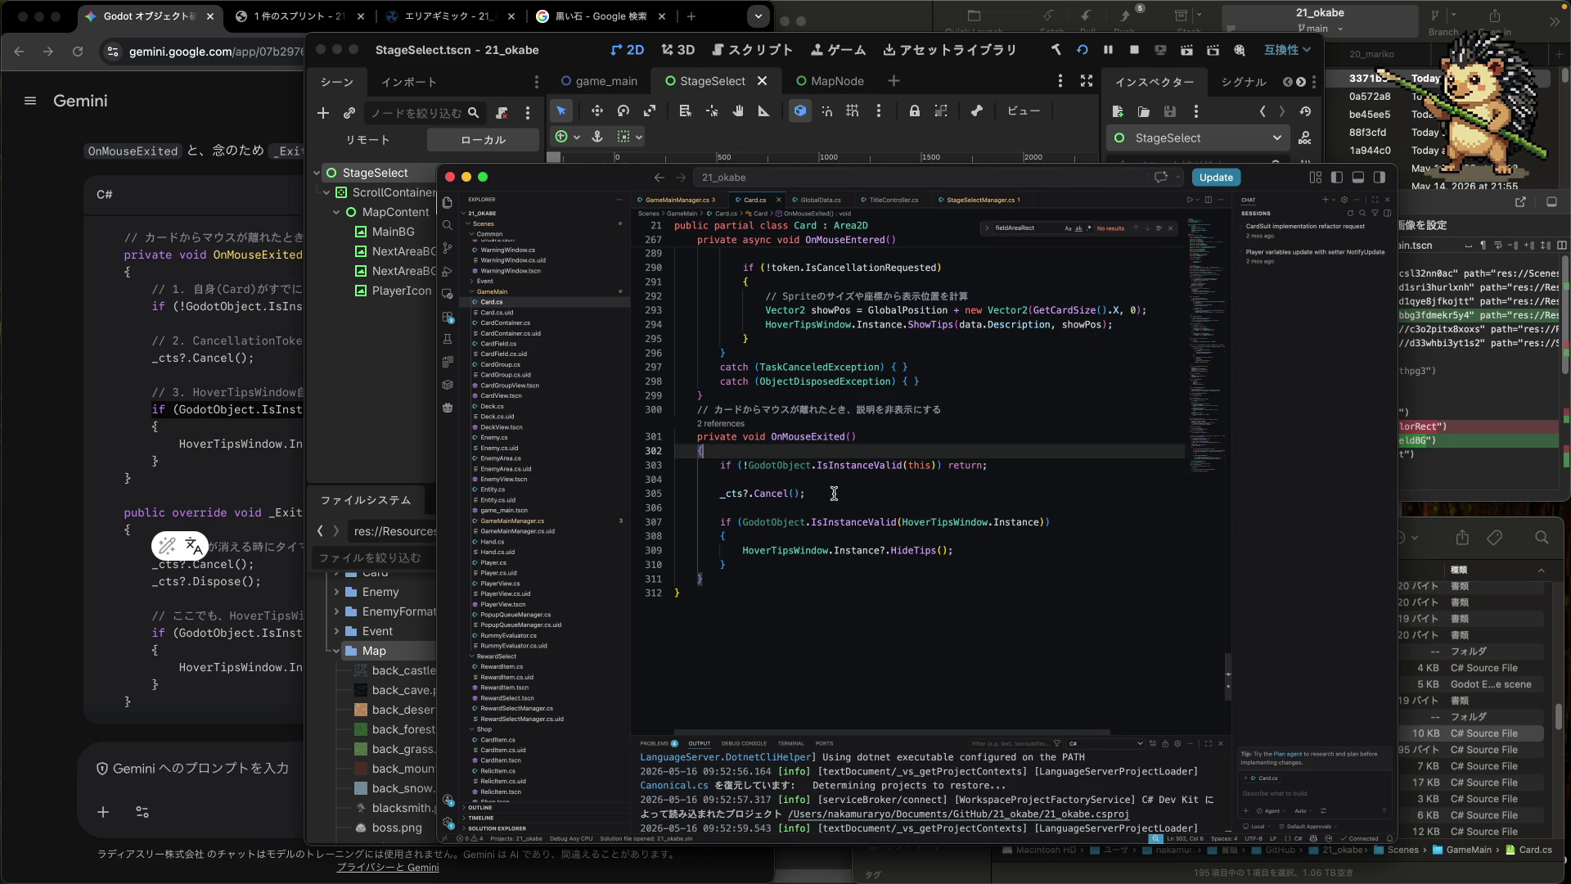
pyautogui.moveTo(834, 493); pyautogui.dragTo(710, 493)
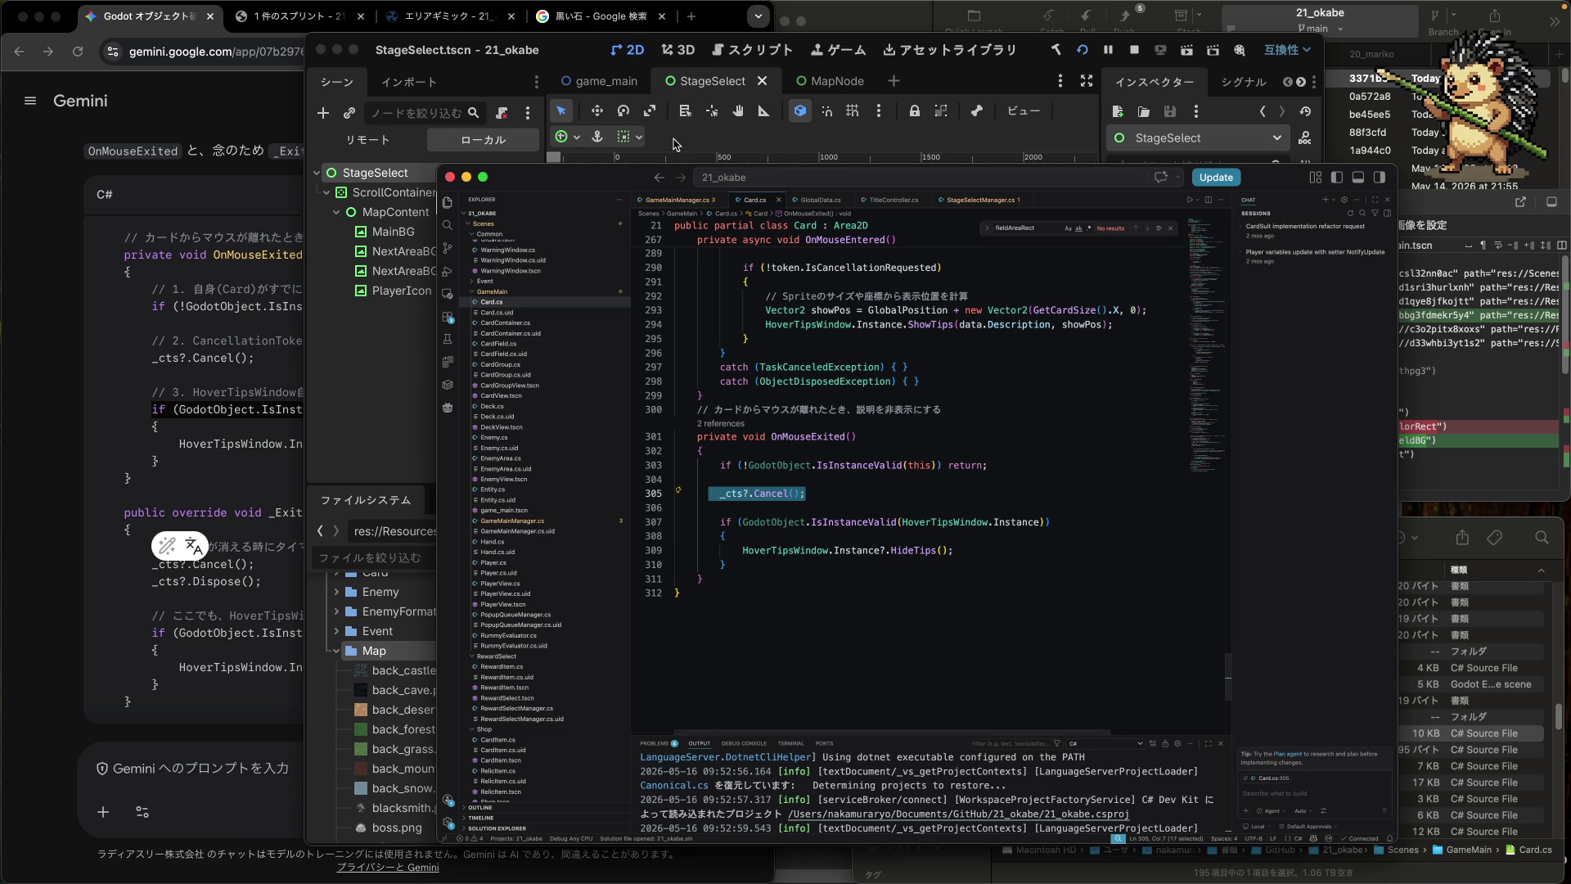
pyautogui.click(592, 53)
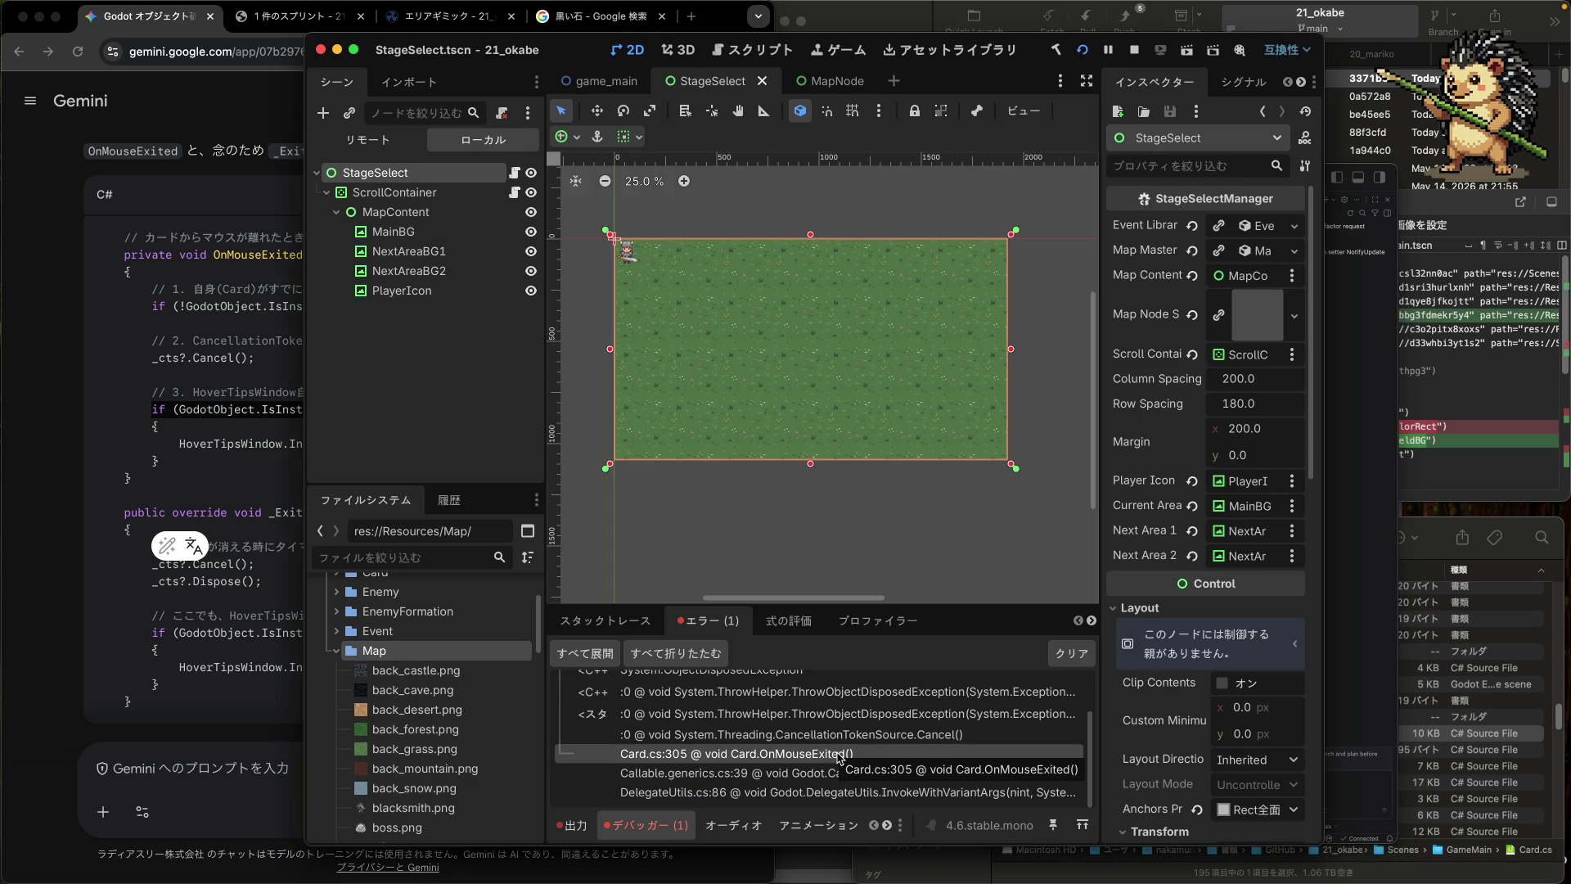
# - Try opening the Cancel() stack entry, then scroll up to the 'CancellationTokenSource has been disposed' error header
pyautogui.click(873, 739)
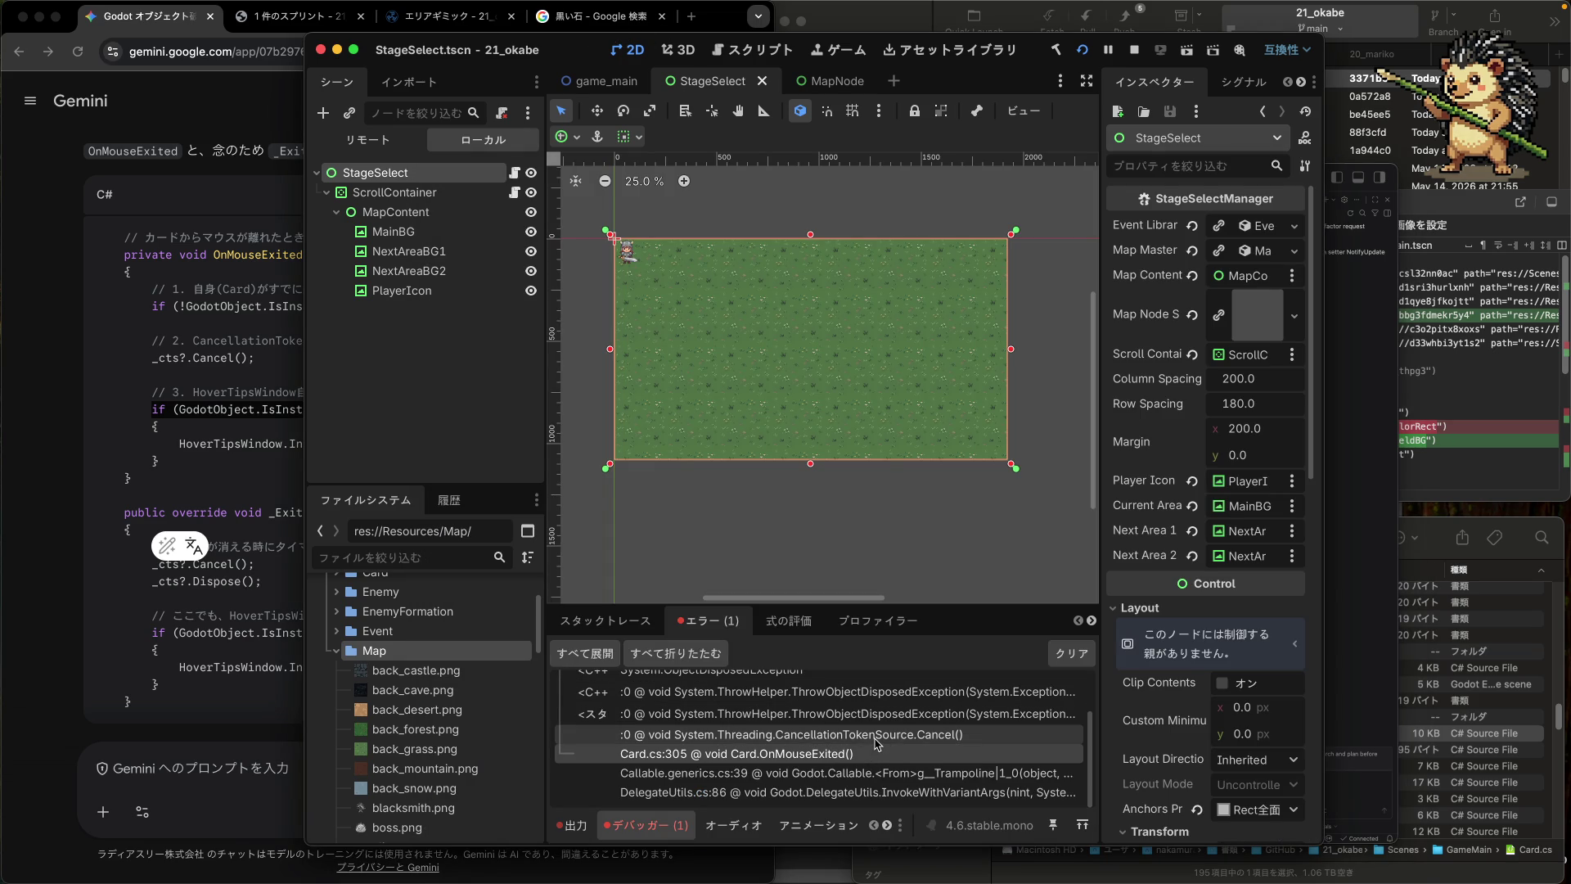
pyautogui.doubleClick(875, 741)
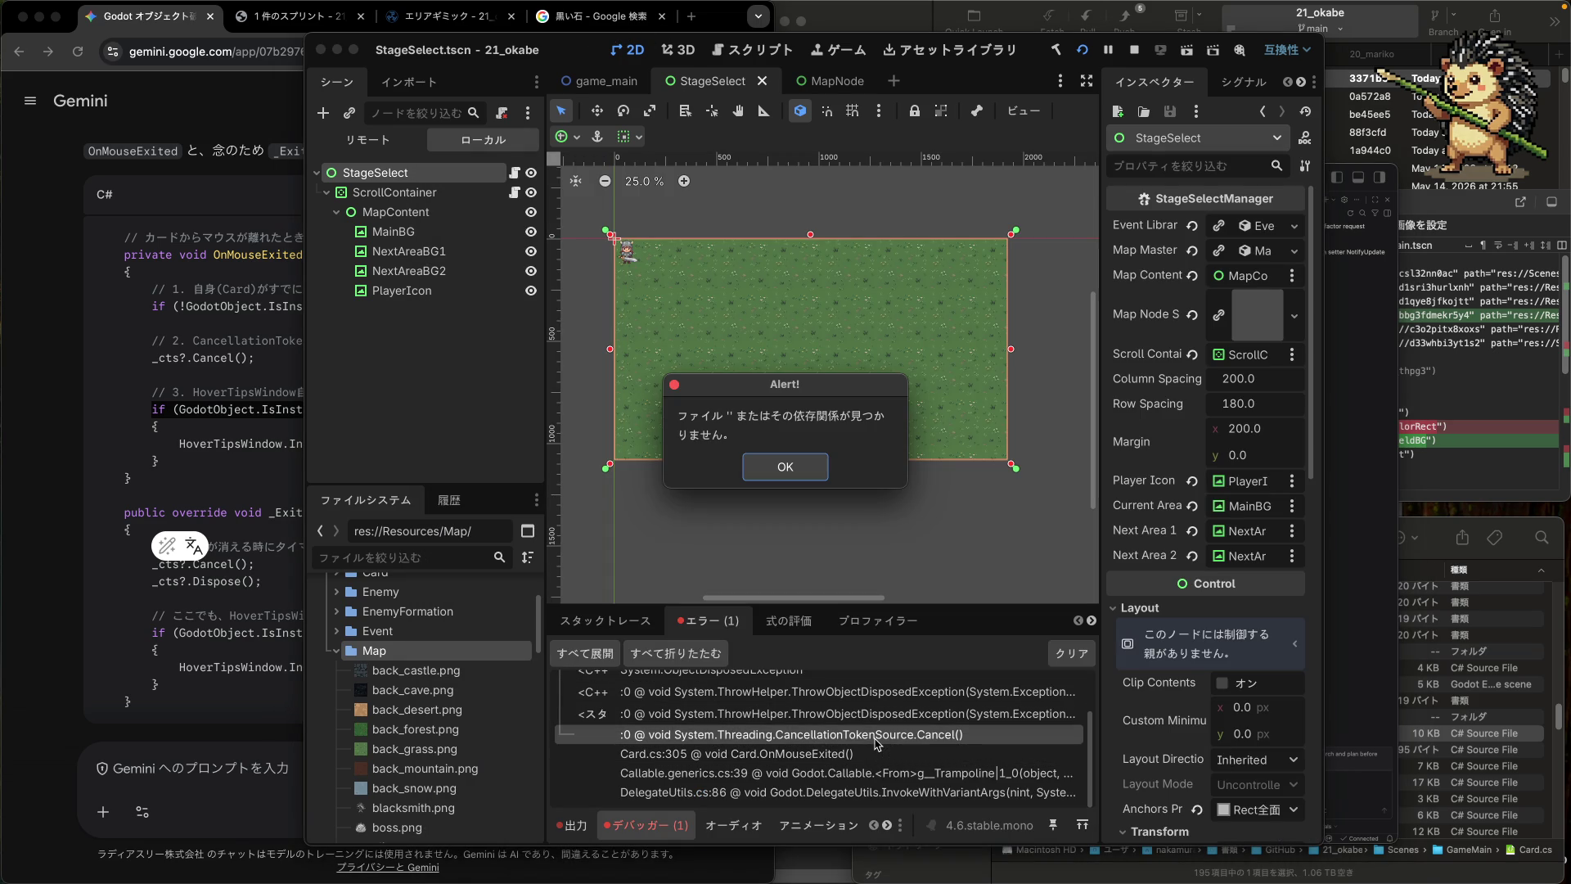
pyautogui.click(801, 473)
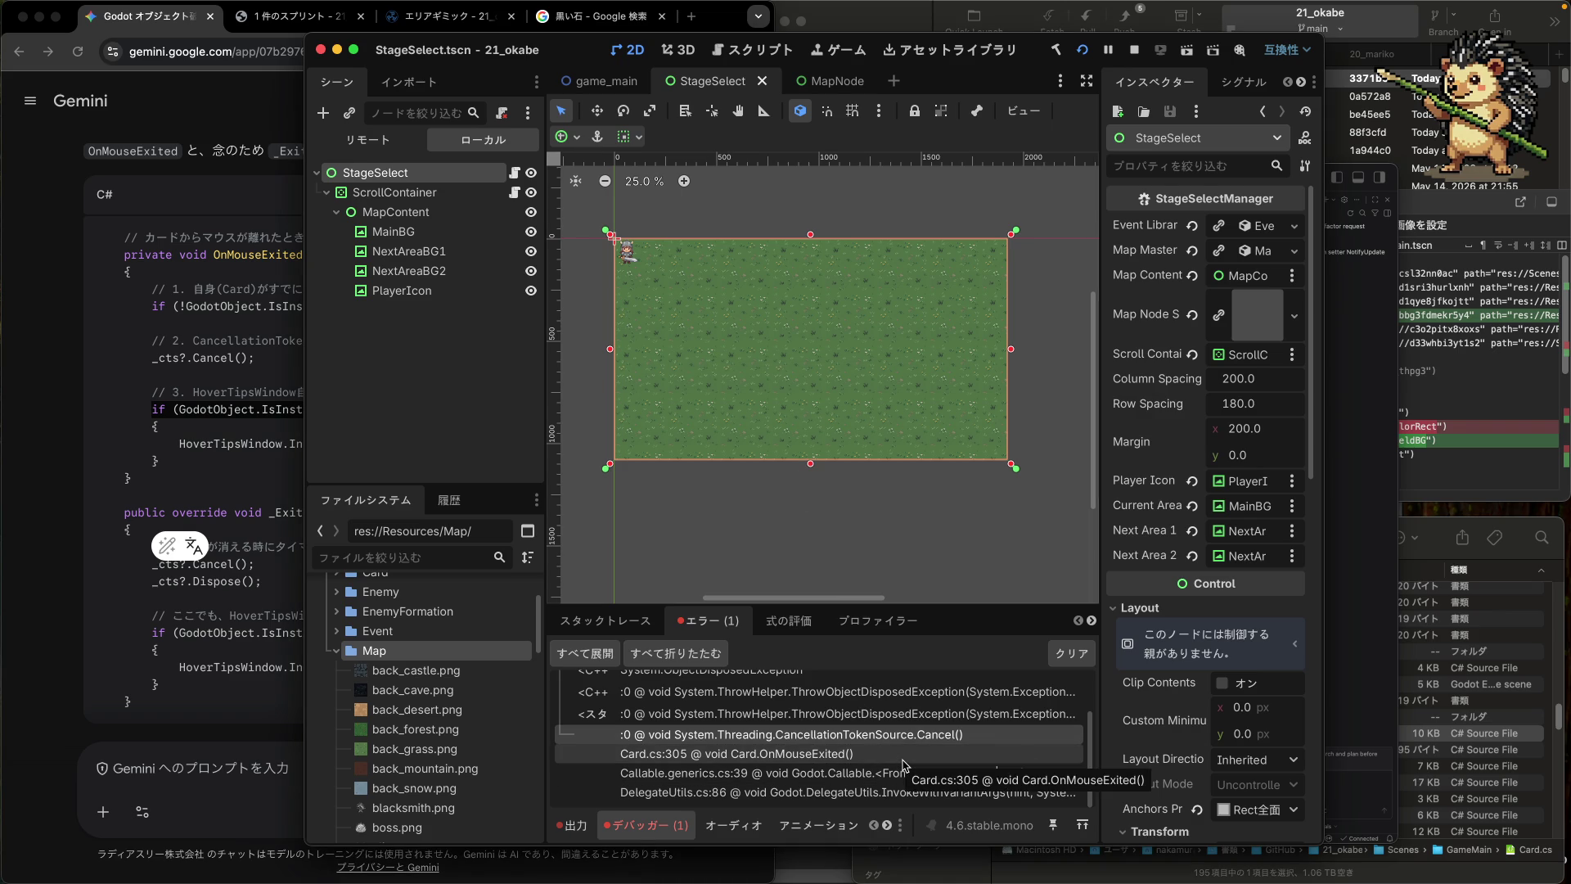
pyautogui.scroll(2, 903, 763)
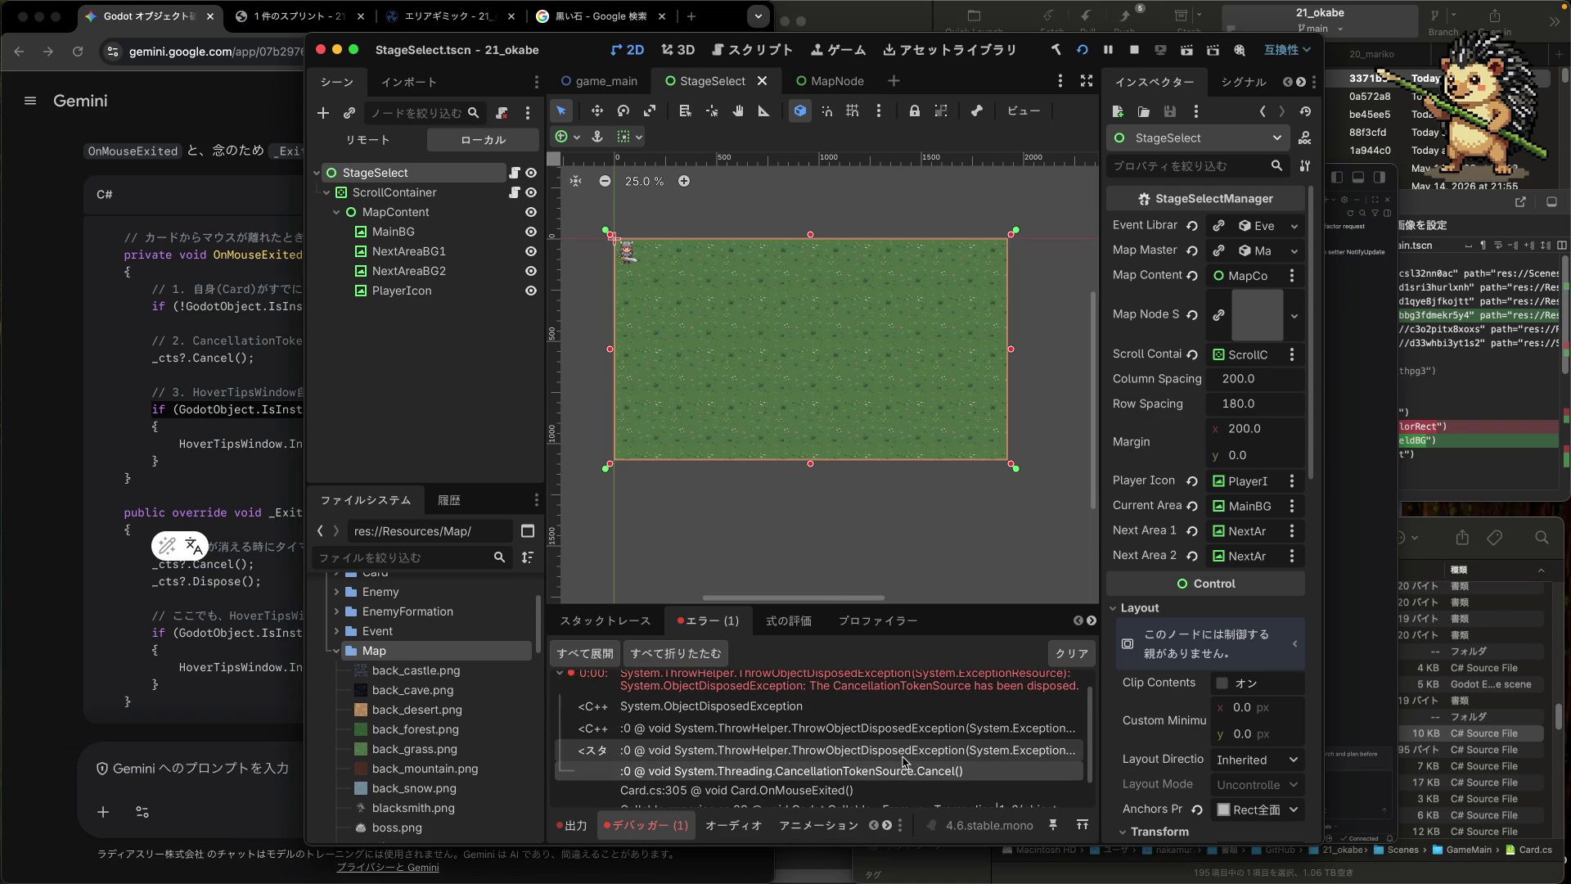
pyautogui.scroll(1, 902, 761)
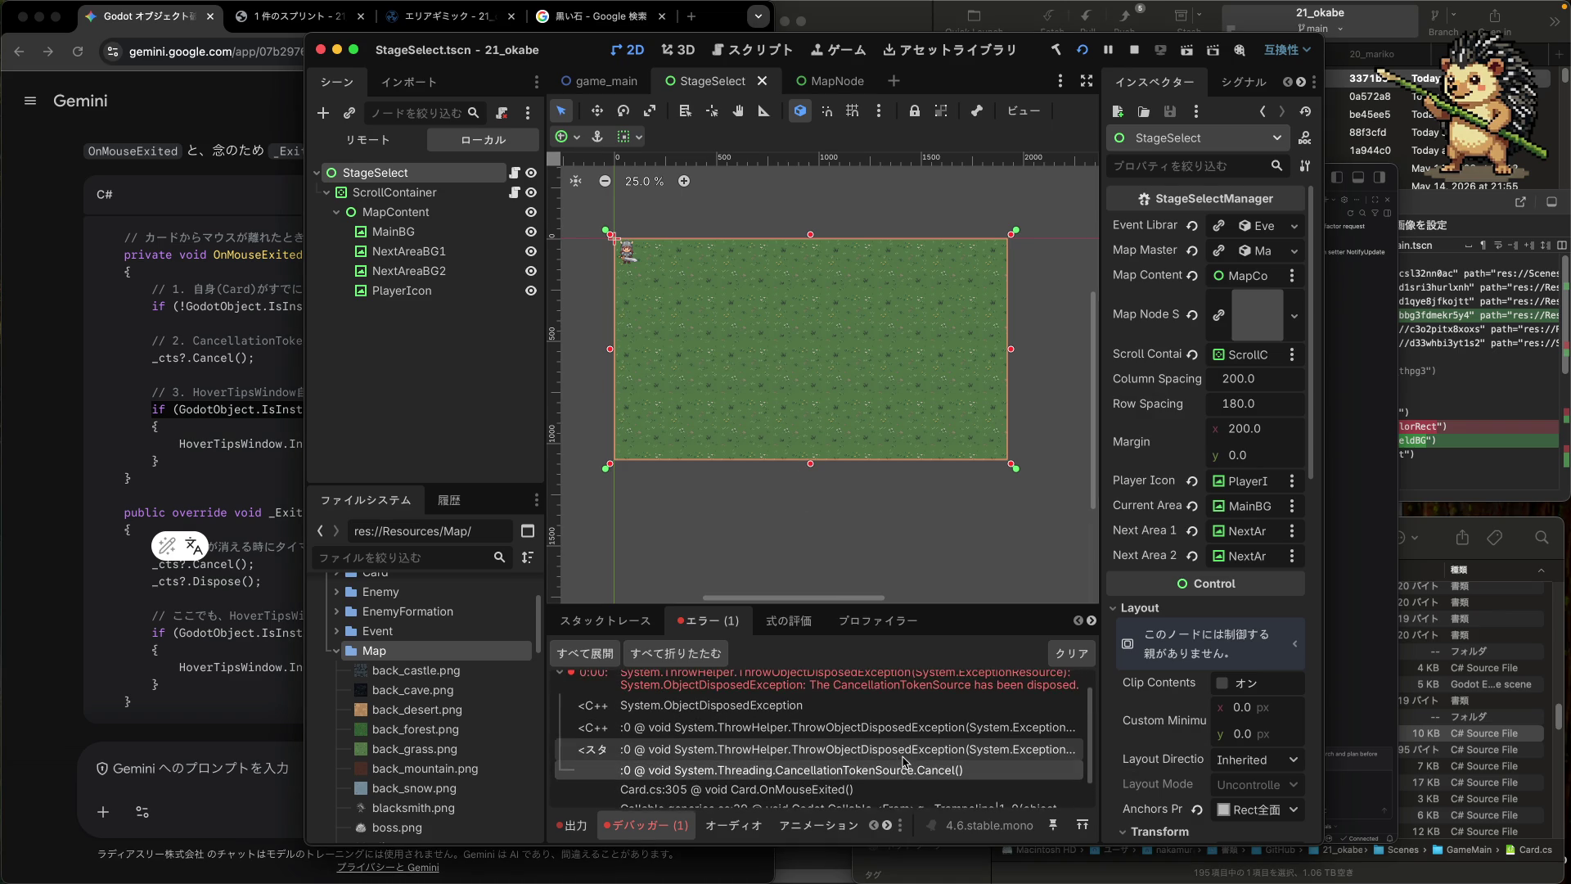
pyautogui.scroll(1, 903, 761)
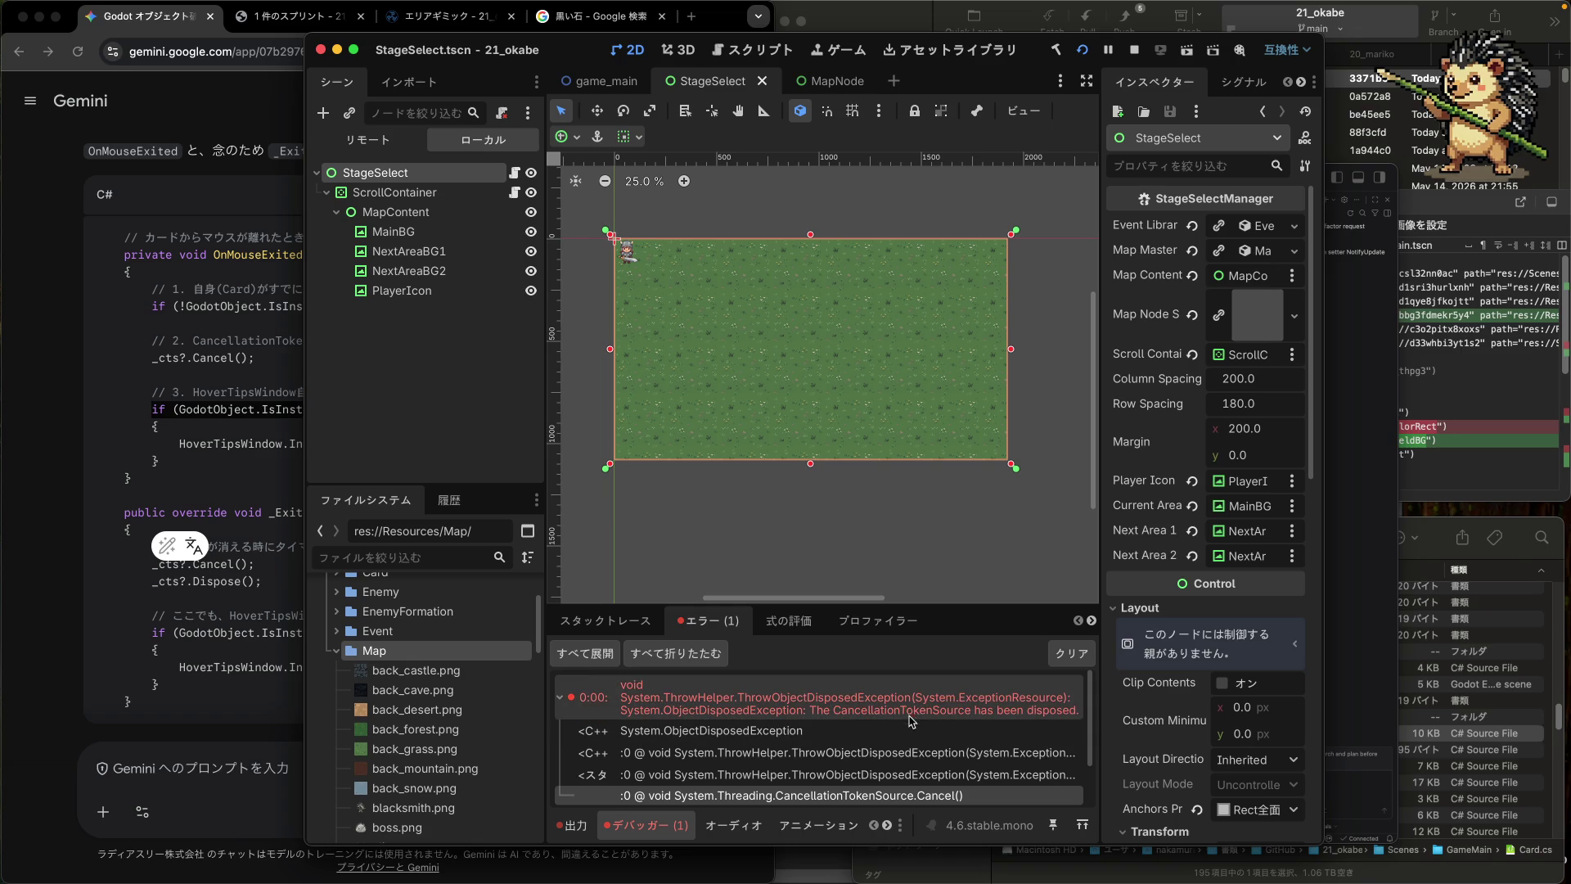
pyautogui.moveTo(914, 714)
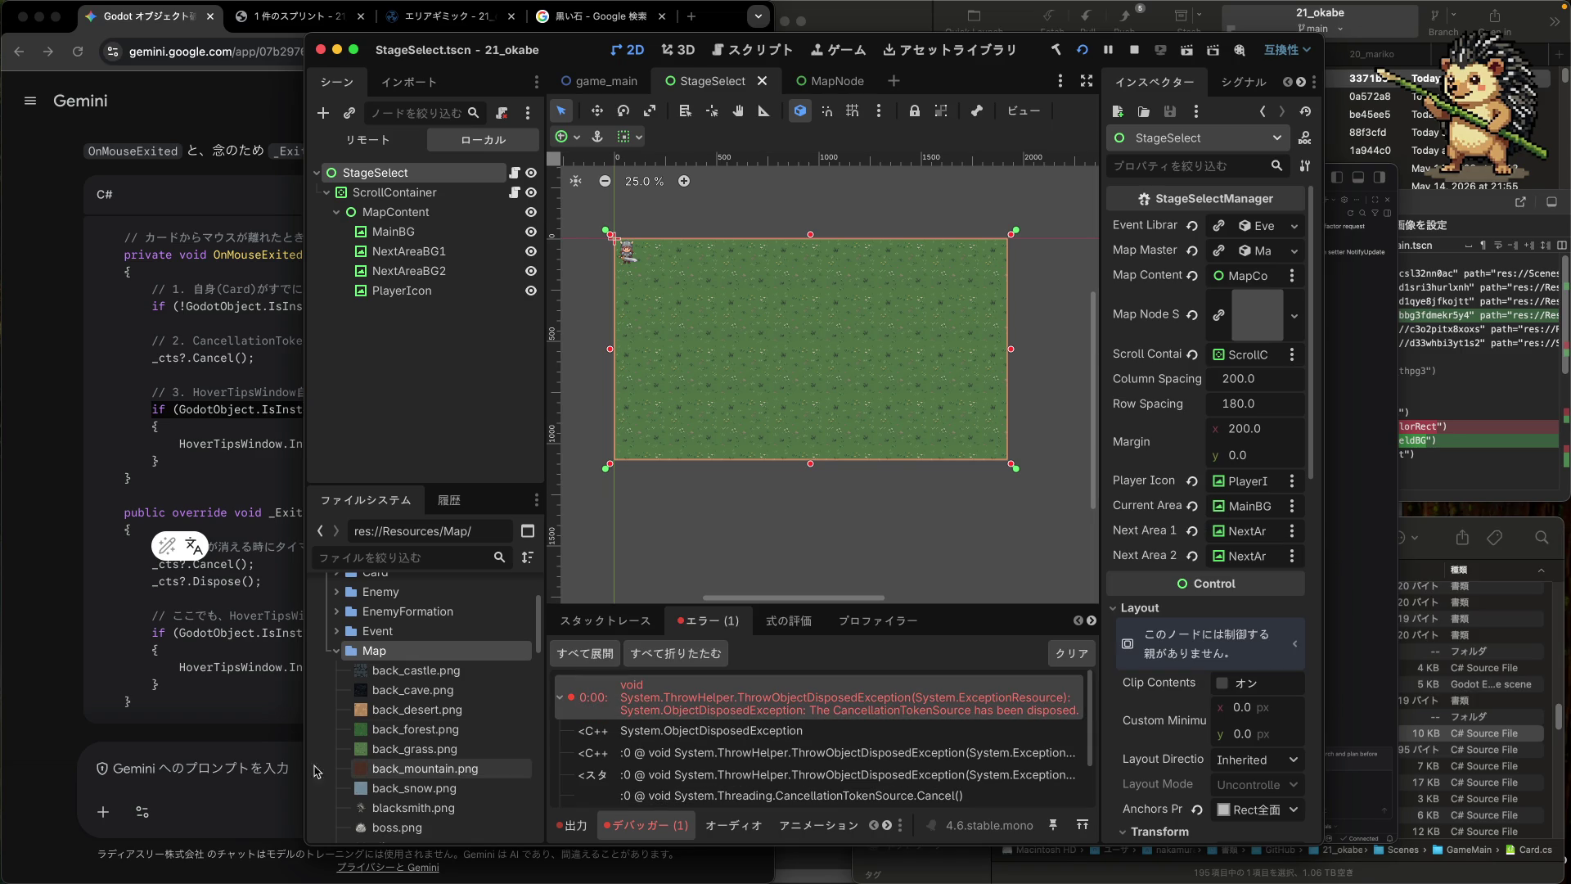
pyautogui.click(222, 768)
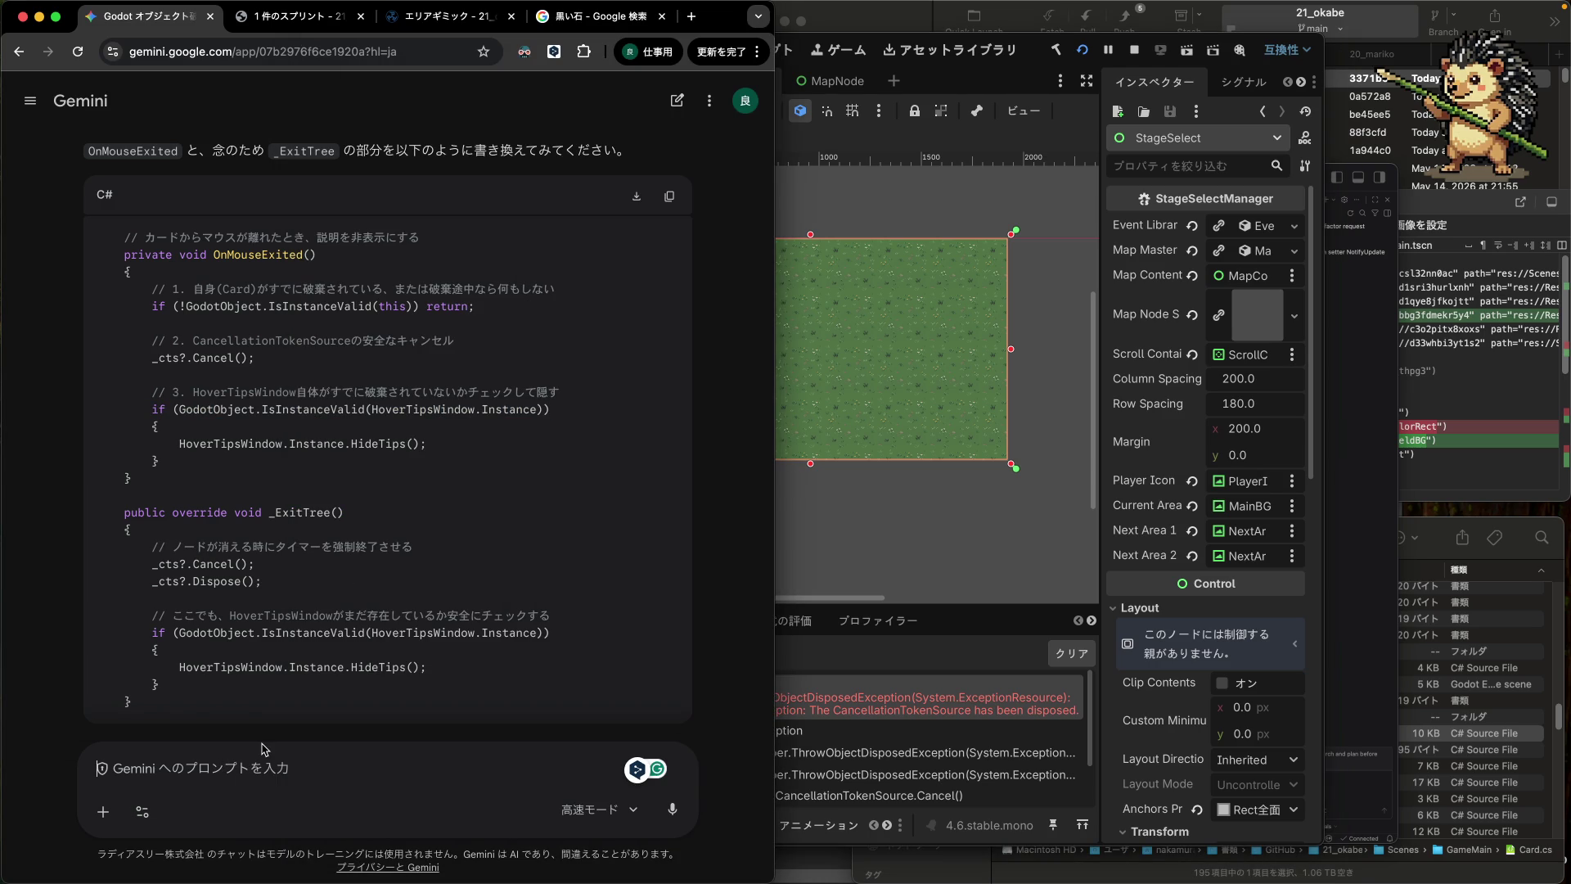
# - Start a Japanese follow-up in the Gemini prompt saying the fix was applied
pyautogui.hotkey('ctrl', 'space')
pyautogui.write('修正をどうn')
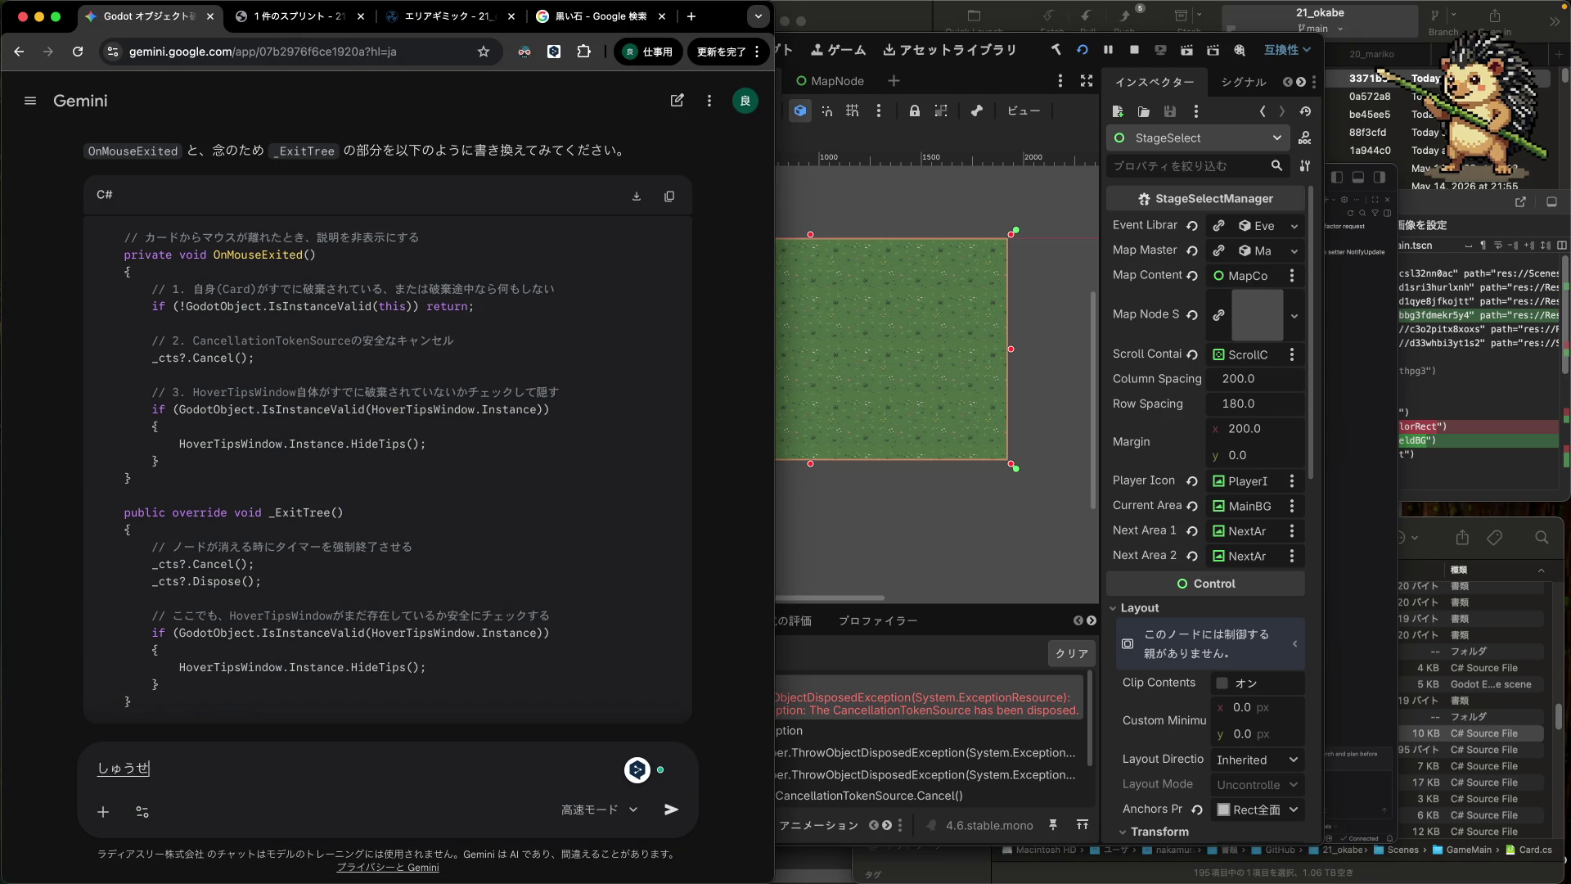
pyautogui.write('入したんだけど')
pyautogui.press('Return')
pyautogui.write('k')
pyautogui.press('super+v')
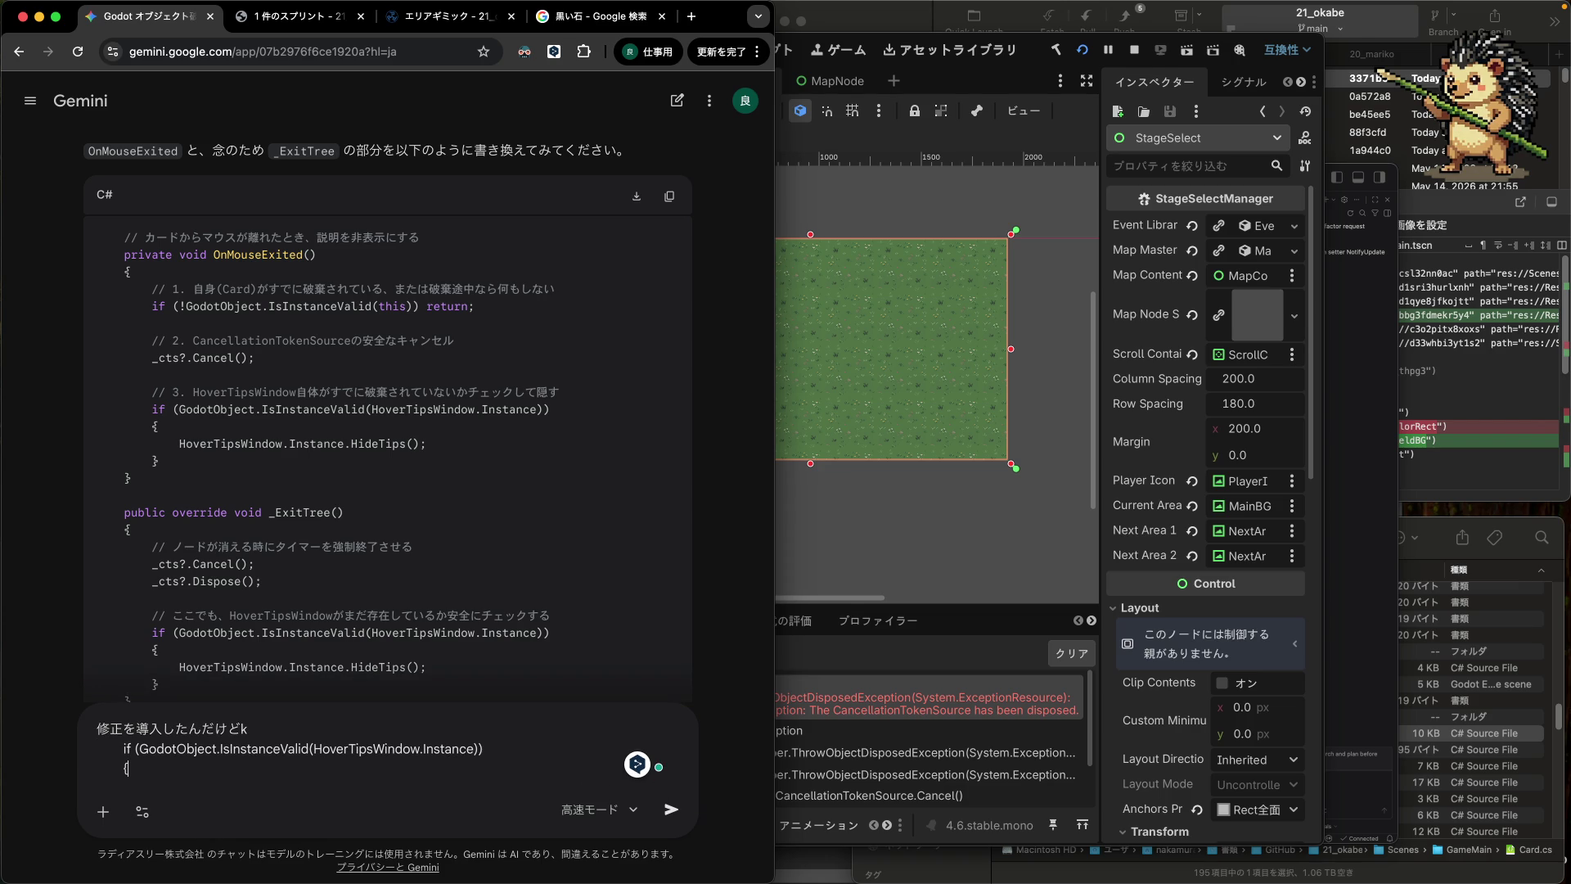
pyautogui.press('super+z')
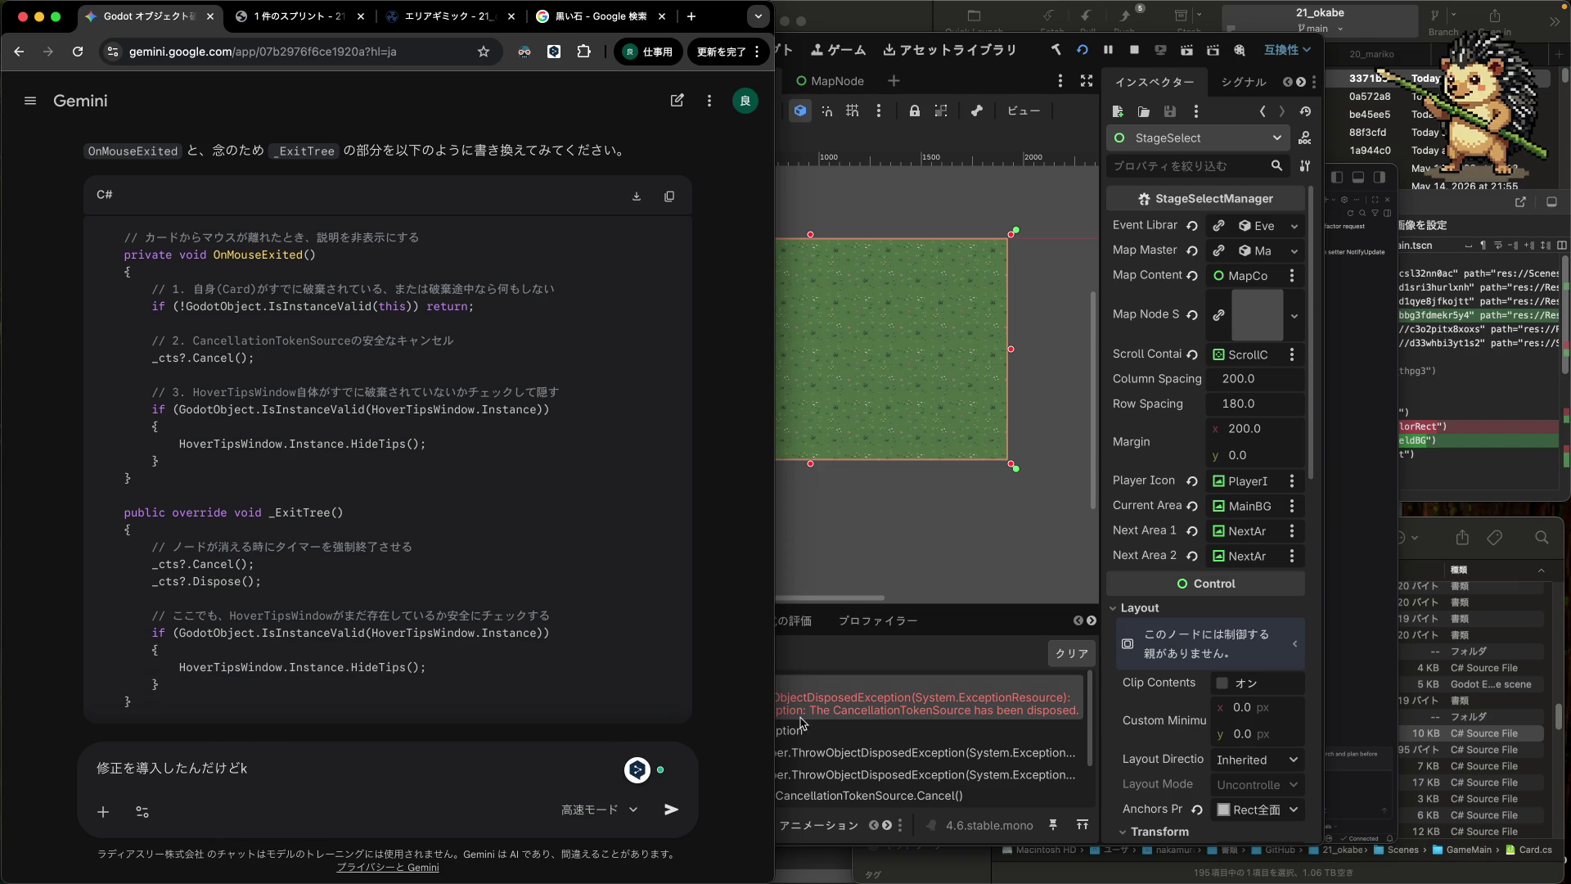
# - Copy the Godot error, note that CancellationTokenSource 'has been disposed' appears, paste the trace and send
pyautogui.rightClick(923, 705)
pyautogui.click(956, 719)
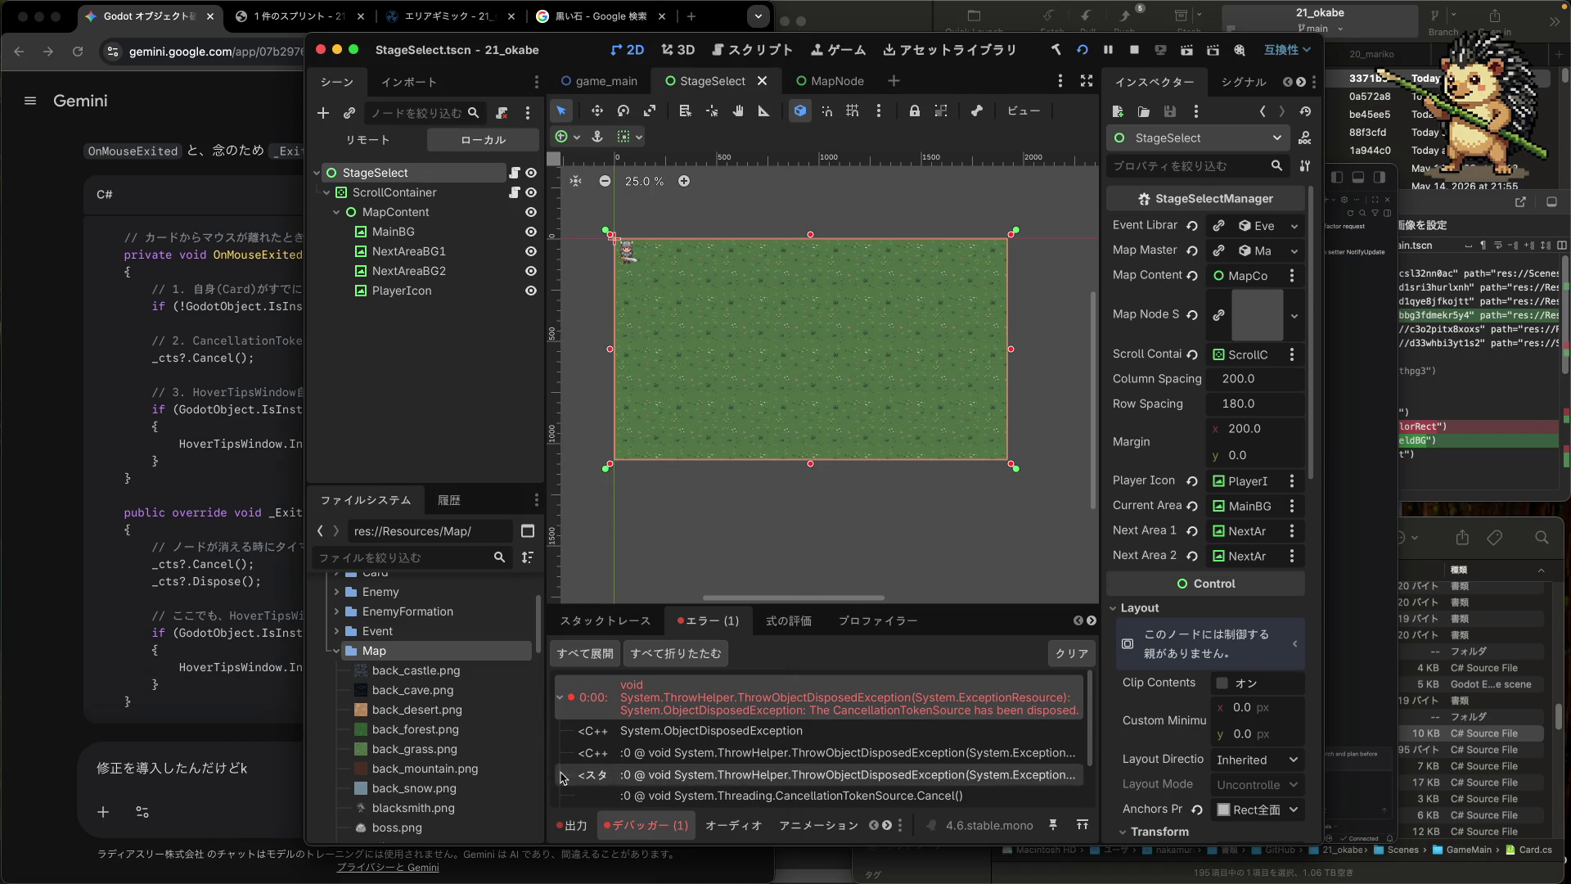
pyautogui.click(194, 790)
pyautogui.press('BackSpace')
pyautogui.write('Cancell')
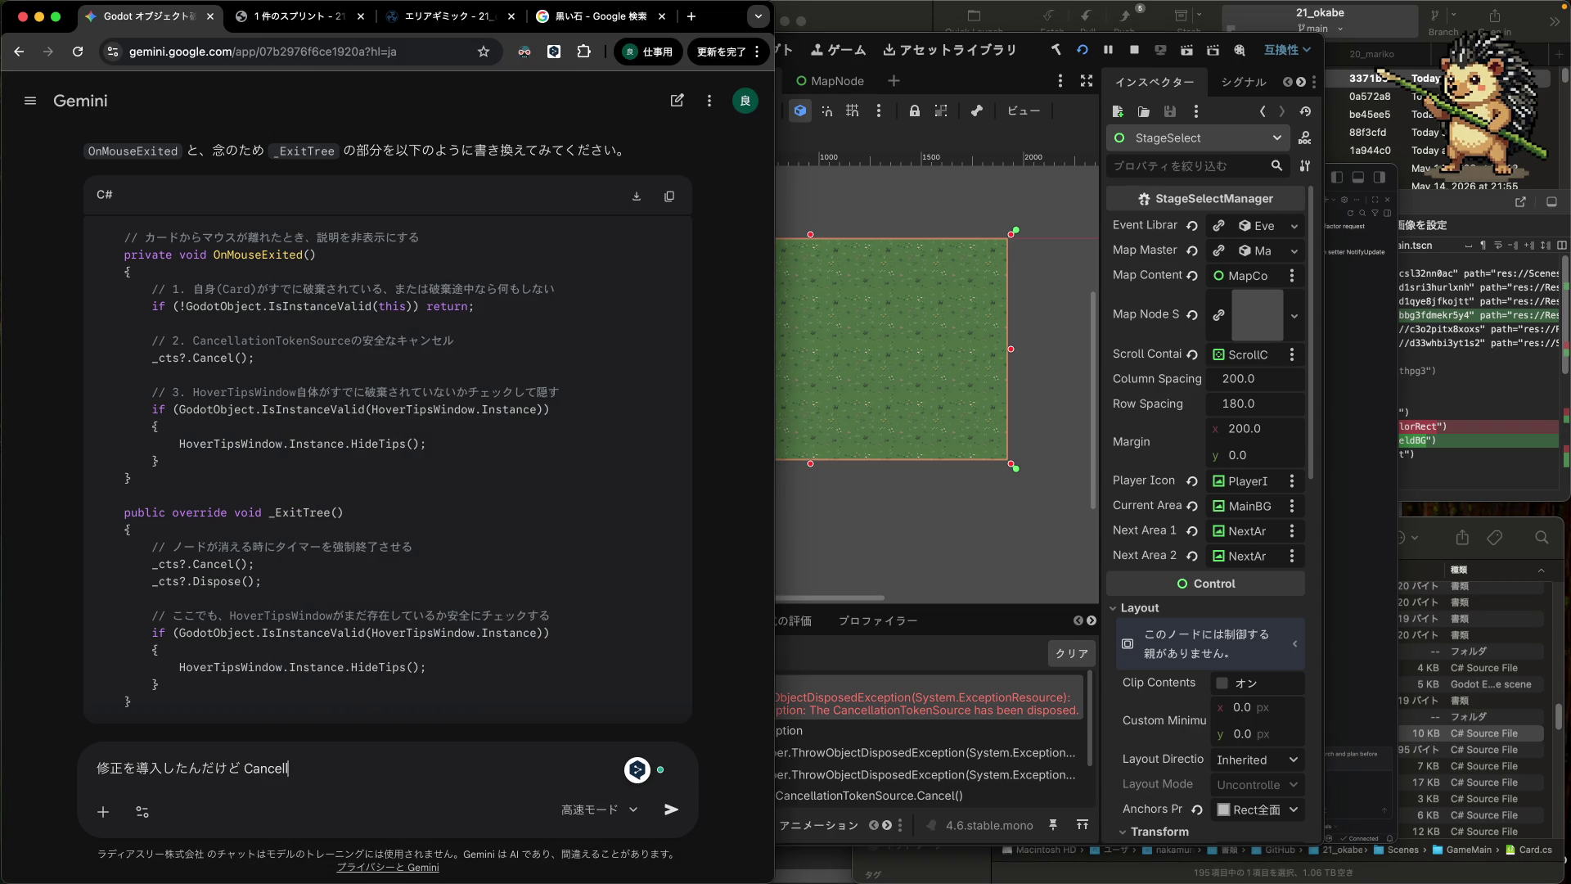
pyautogui.write('ationToken')
pyautogui.write('Source が')
pyautogui.write(' ha')
pyautogui.write('s been di')
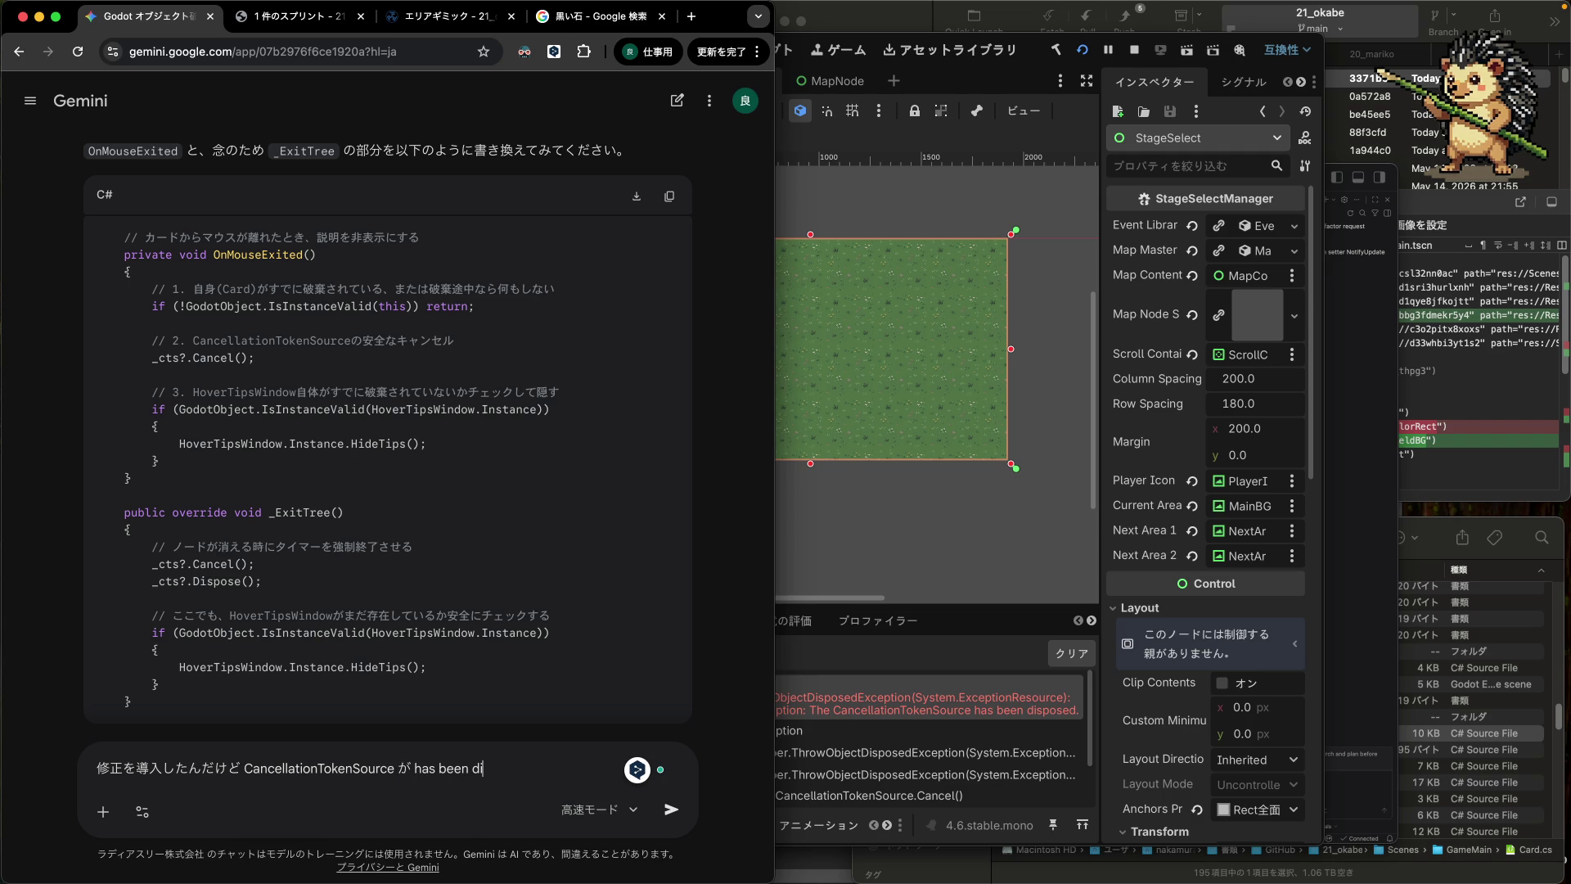
pyautogui.write('pos')
pyautogui.write('と出る')
pyautogui.hotkey('shift', 'Return')
pyautogui.press('super+v')
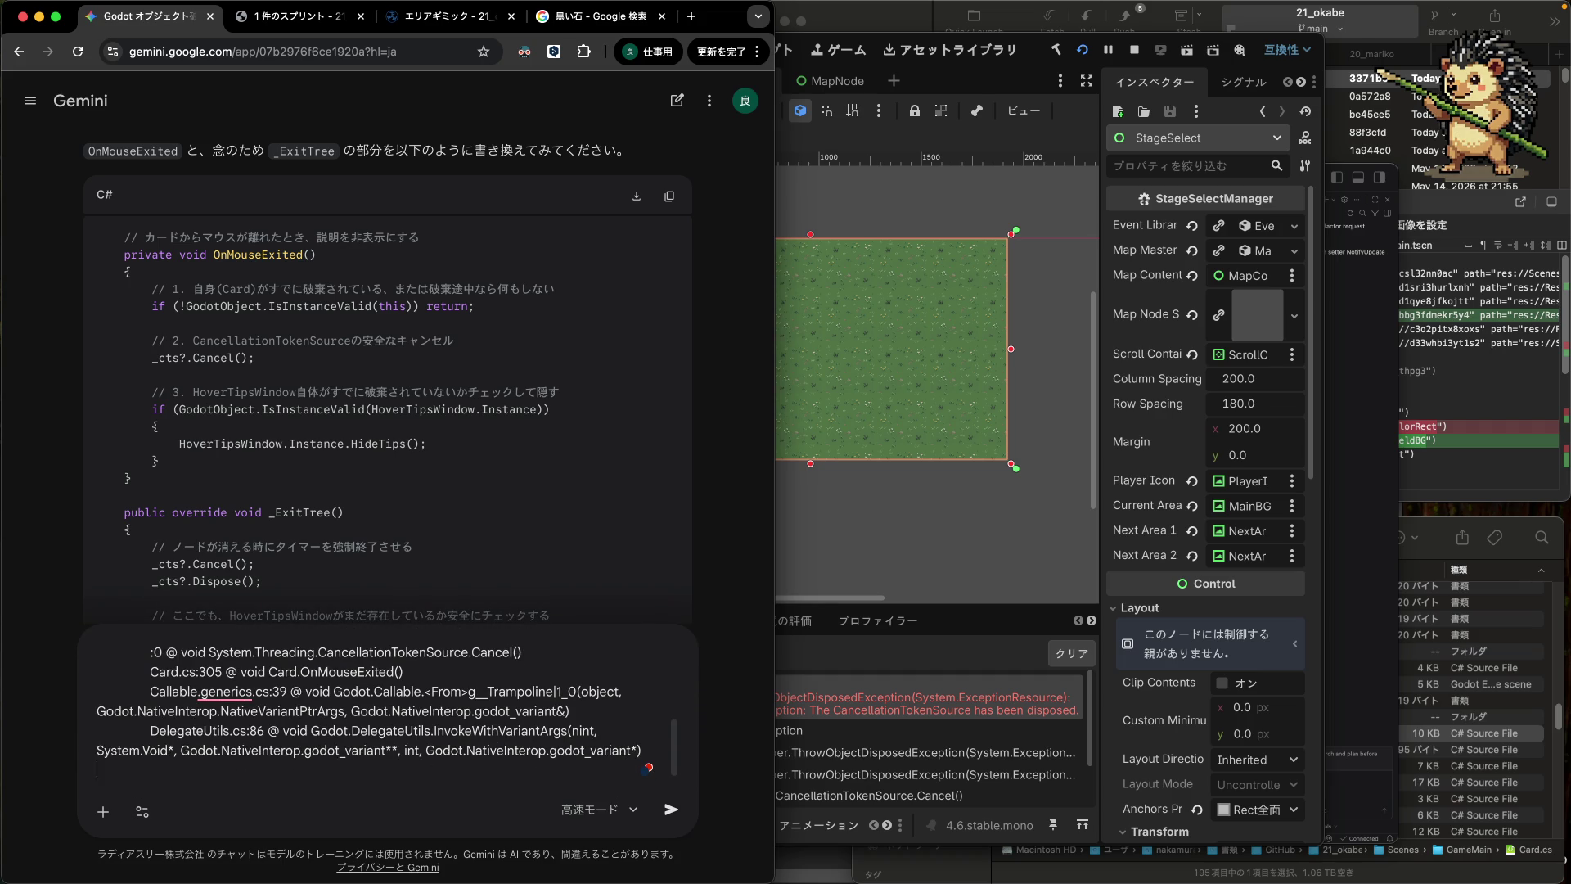
pyautogui.press('Return')
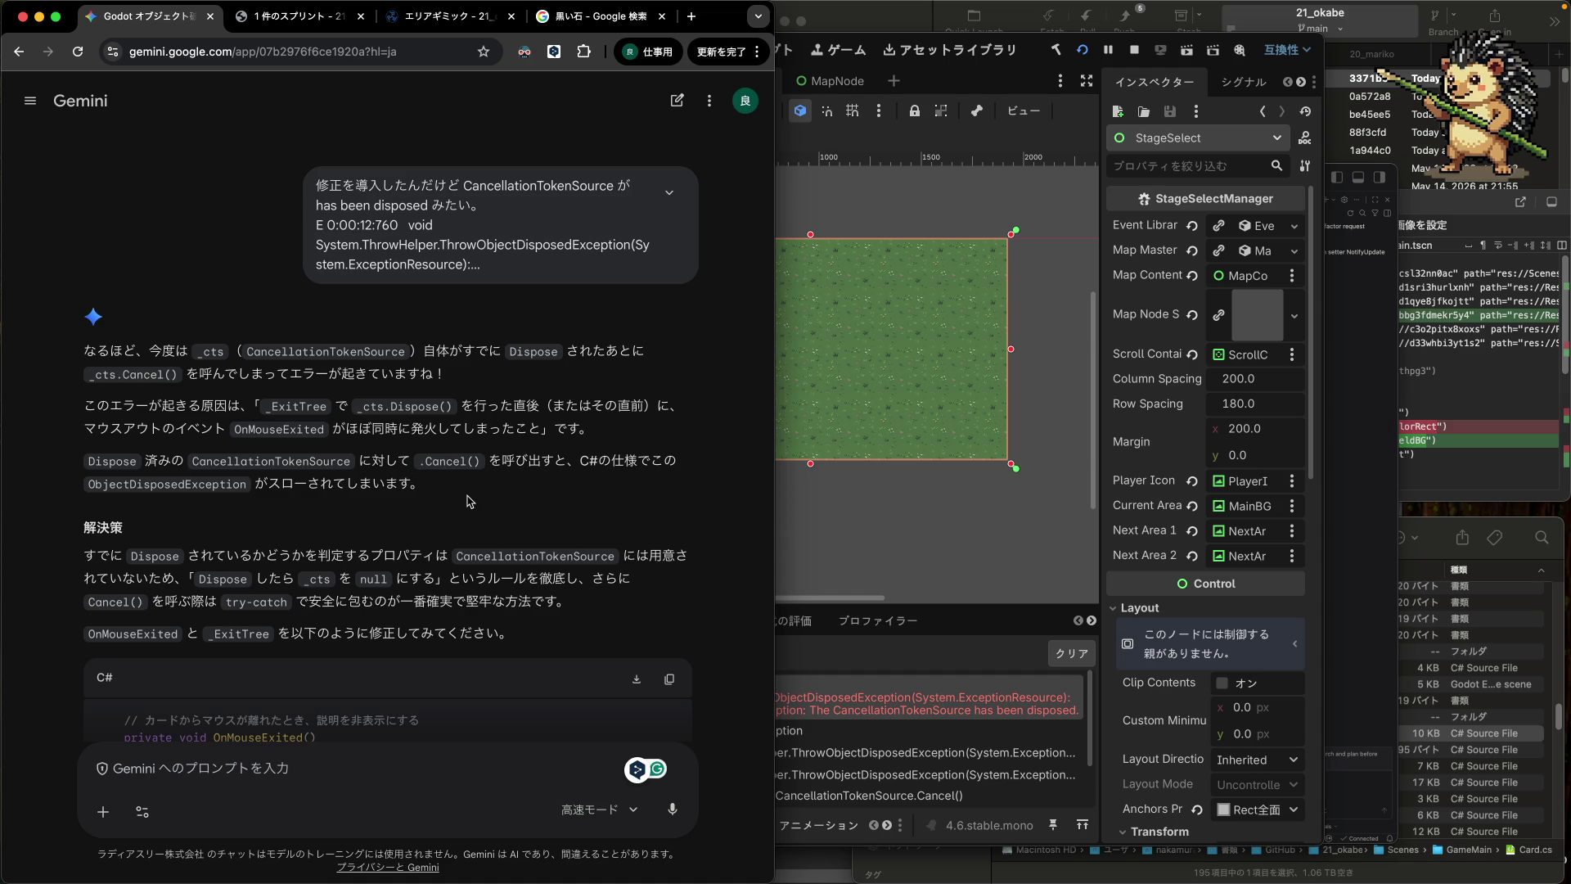
# - Read Gemini's try-catch version of OnMouseExited, then return to the end of line 305 in Card.cs
pyautogui.scroll(-8, 471, 500)
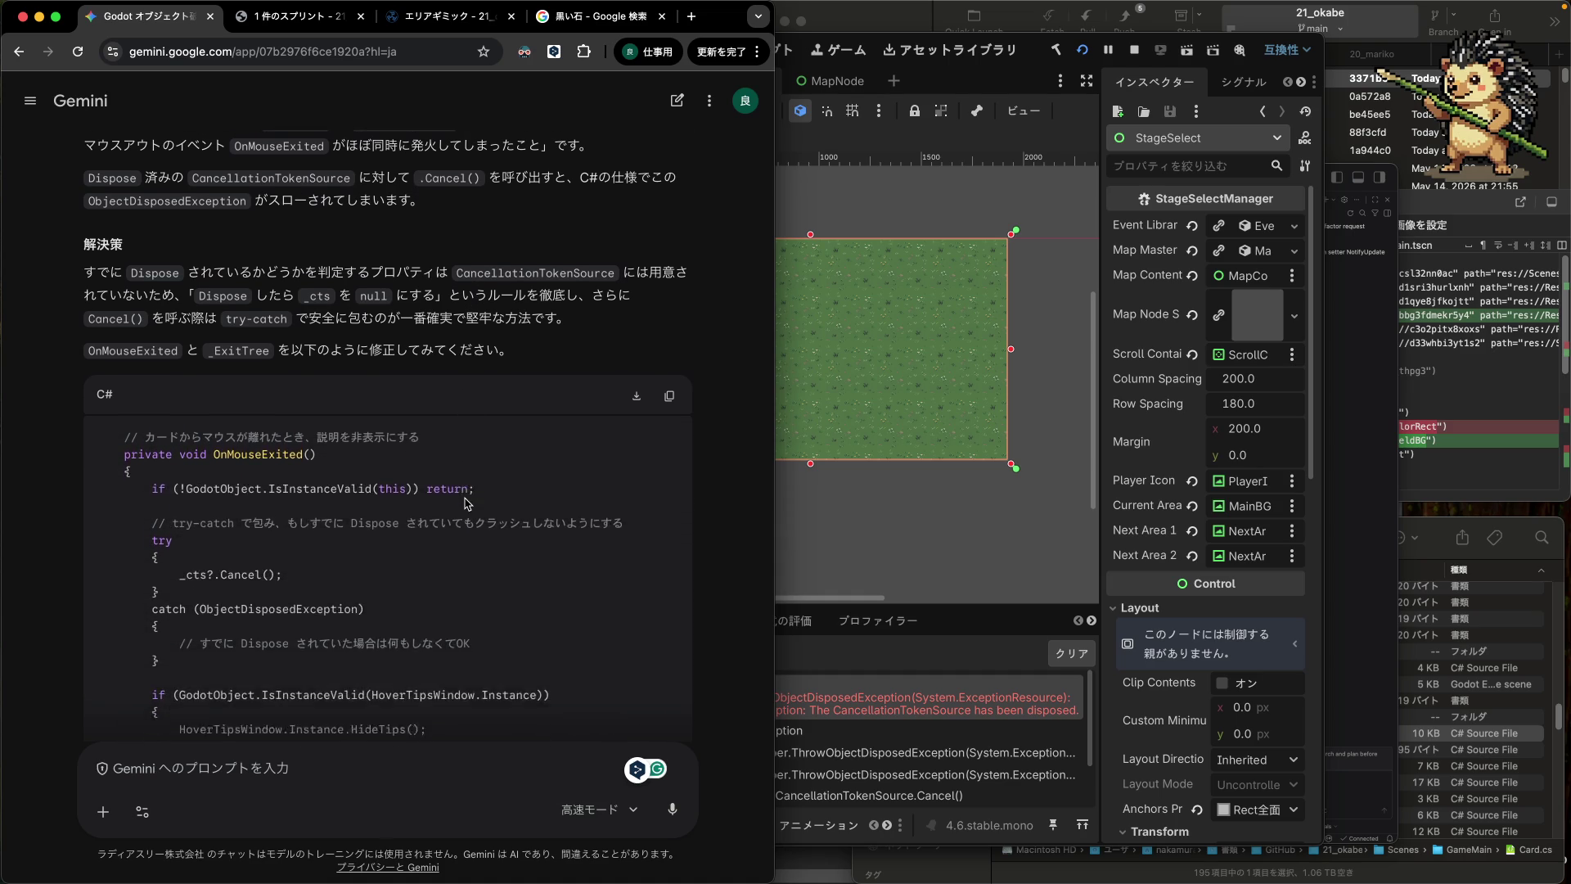
pyautogui.scroll(-1, 468, 504)
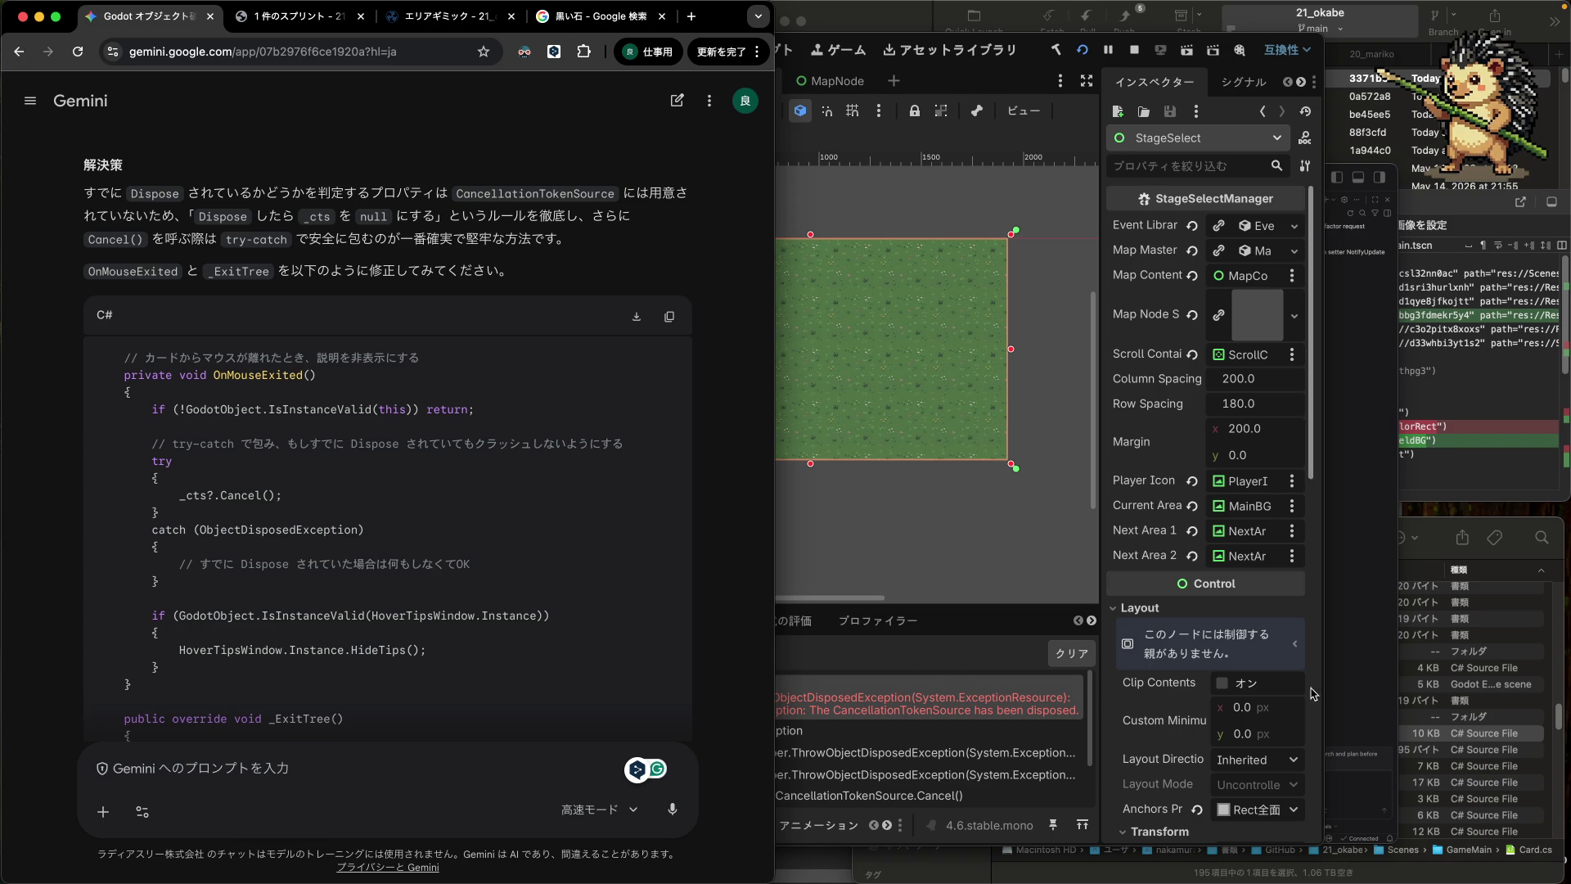
pyautogui.click(1366, 685)
pyautogui.click(882, 491)
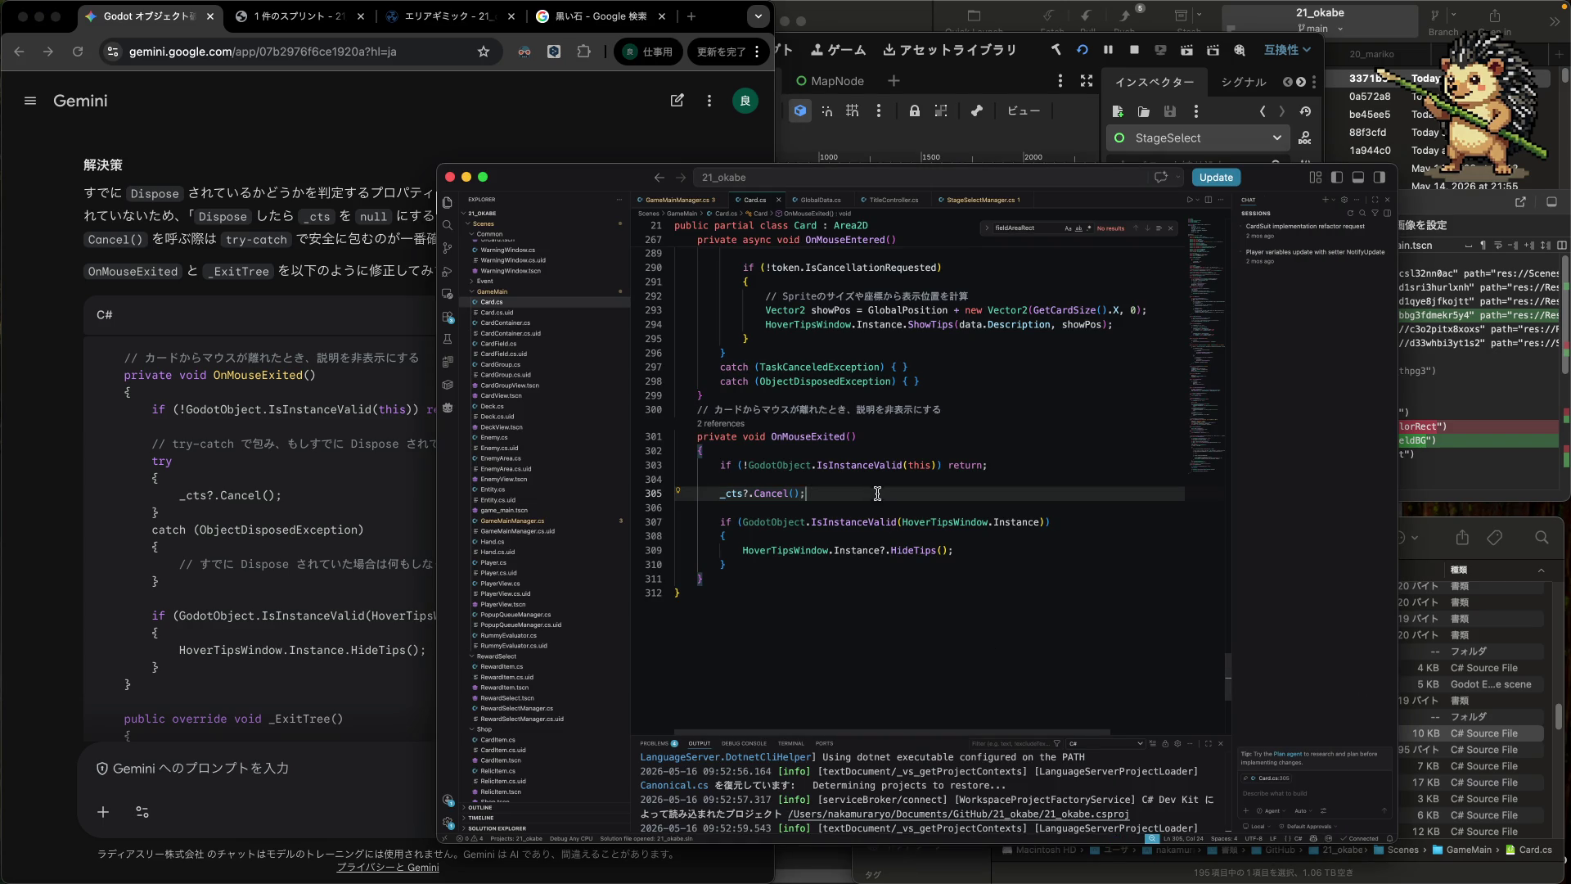
# - Insert a try line with an opening brace above the _cts?.Cancel() call
pyautogui.press('super+Left')
pyautogui.press('Return')
pyautogui.press('Up')
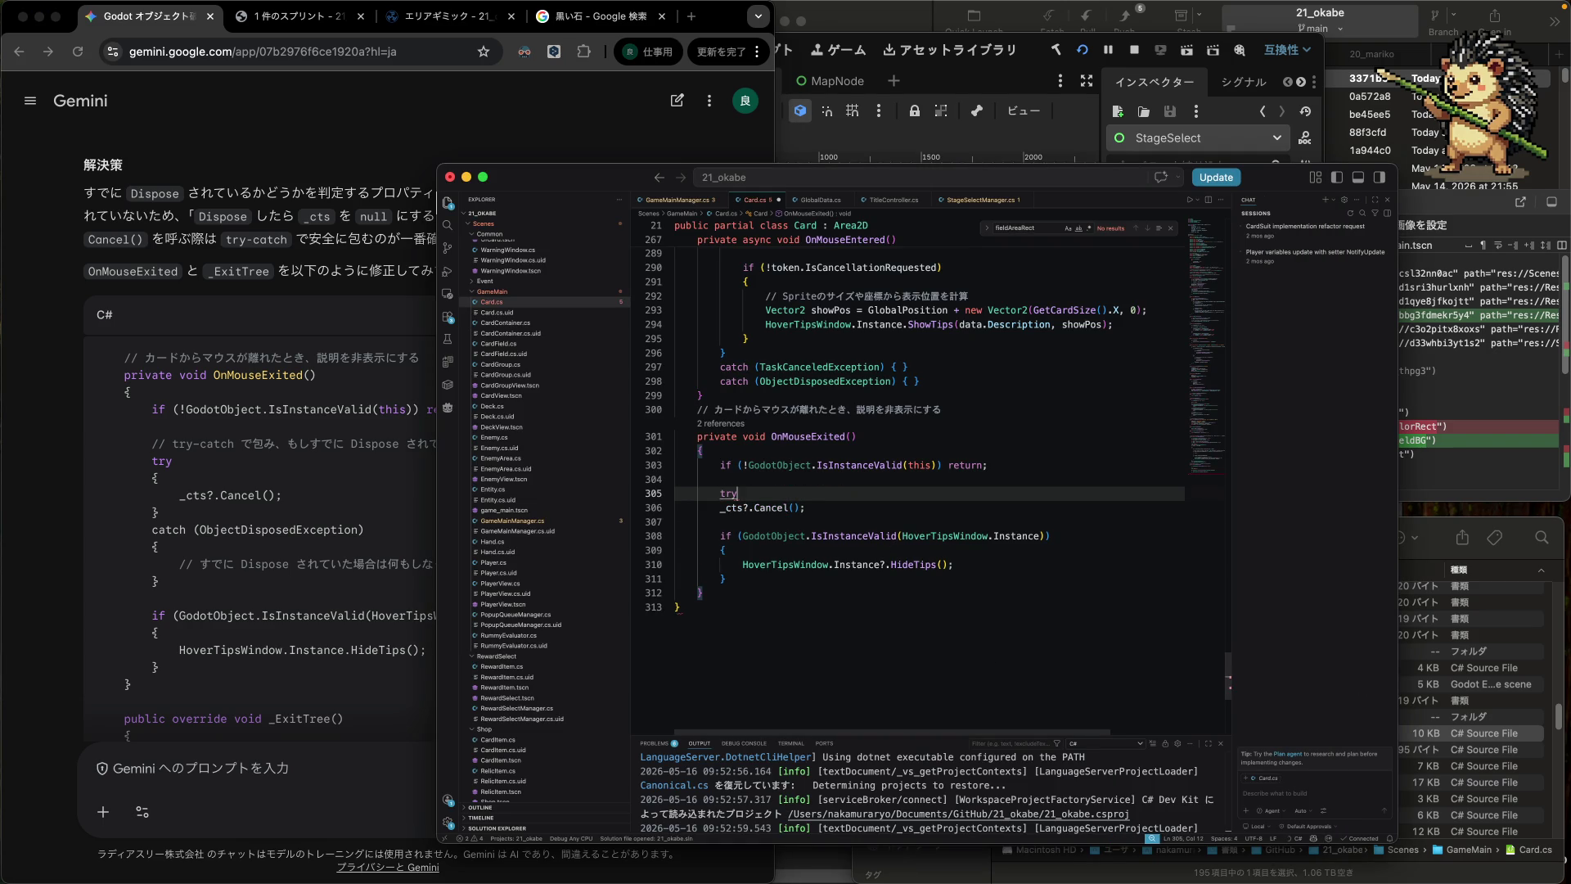
pyautogui.write('try')
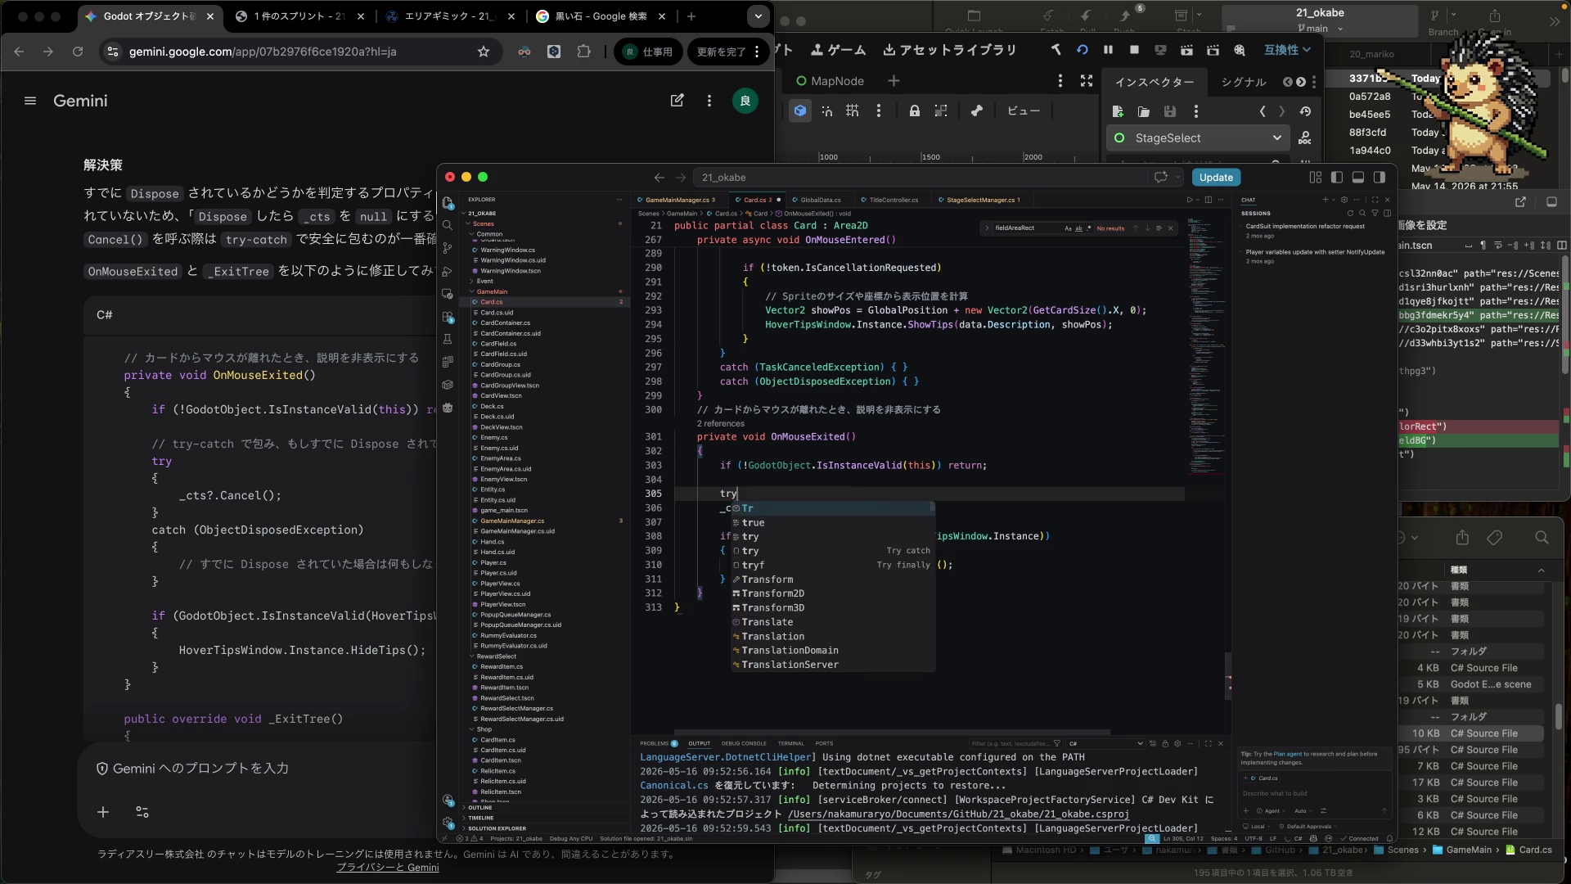
pyautogui.press('Escape')
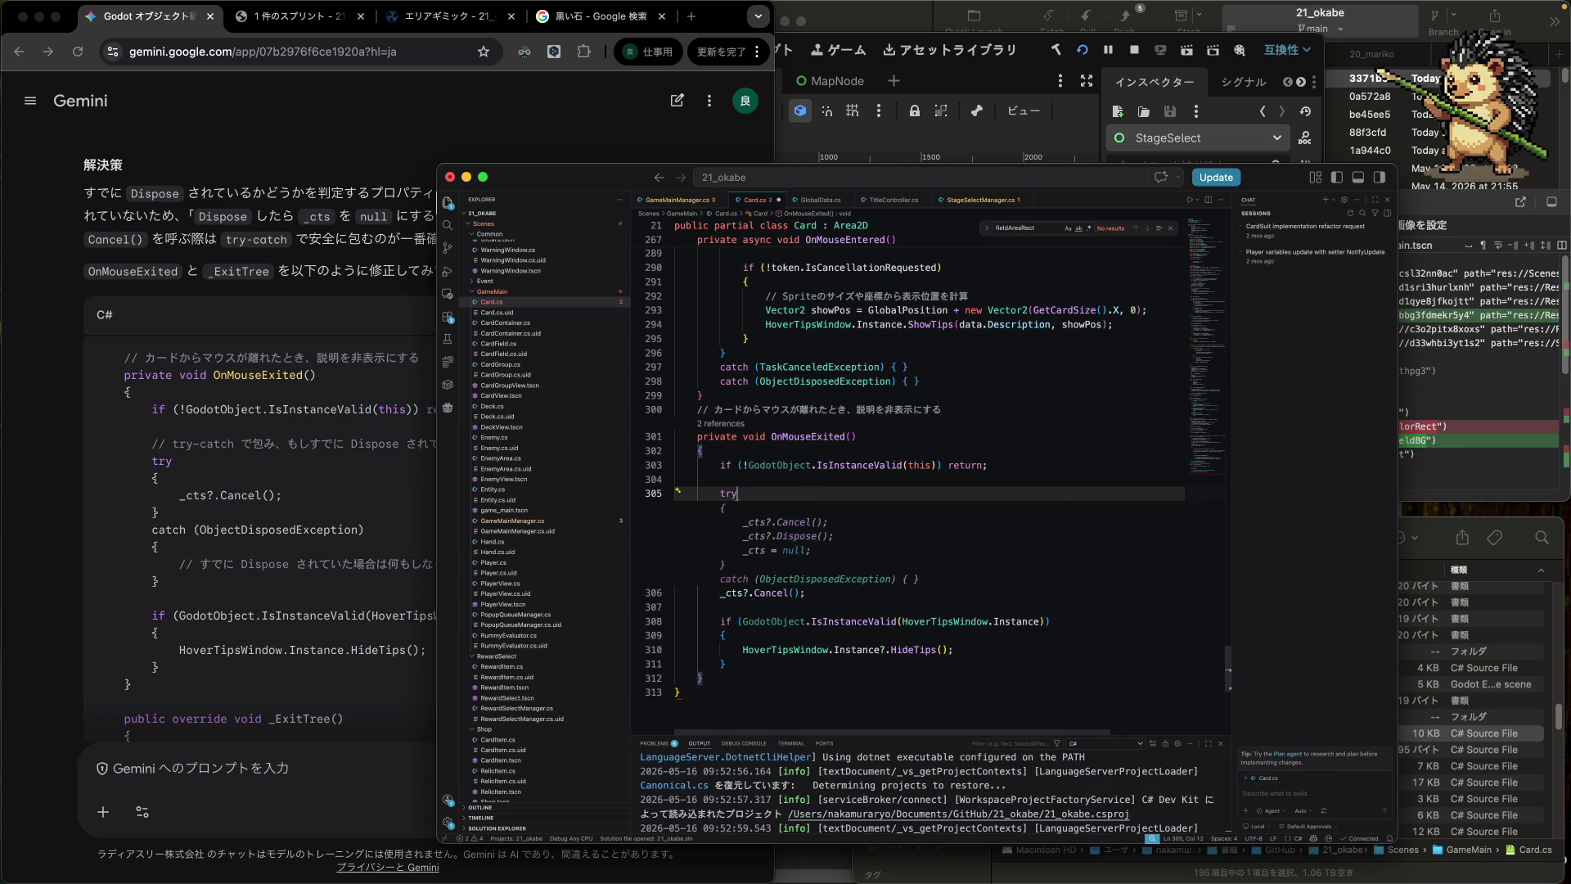
pyautogui.press('Return')
pyautogui.write('{')
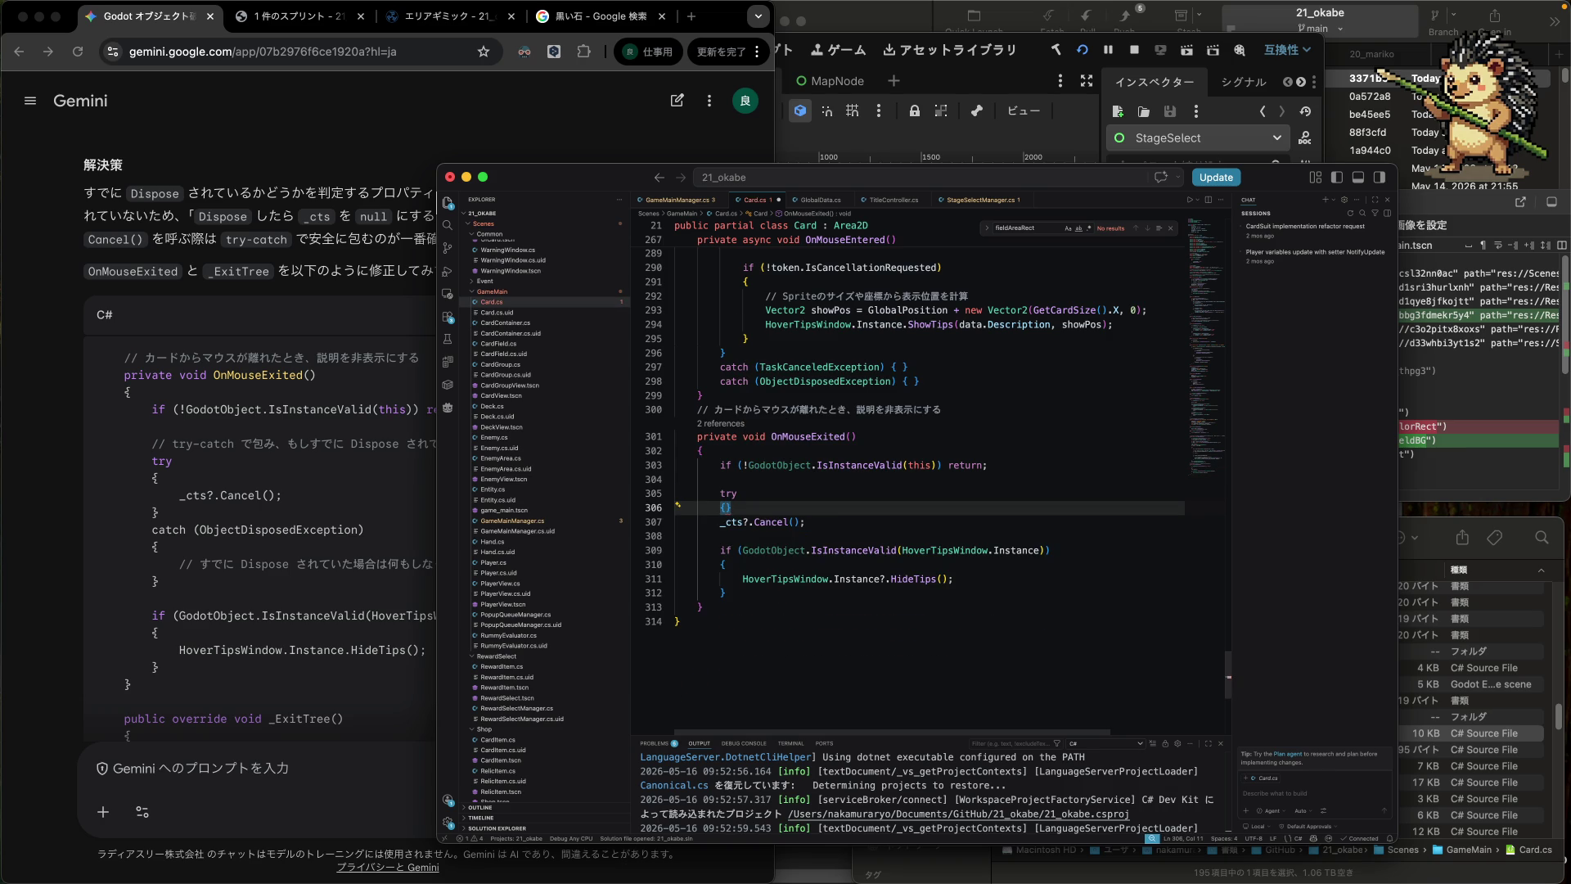
pyautogui.press('Delete')
# - Close the block after Cancel, accept the catch (ObjectDisposedException) clause, and indent the Cancel call
pyautogui.press('Down')
pyautogui.press('End')
pyautogui.press('Return')
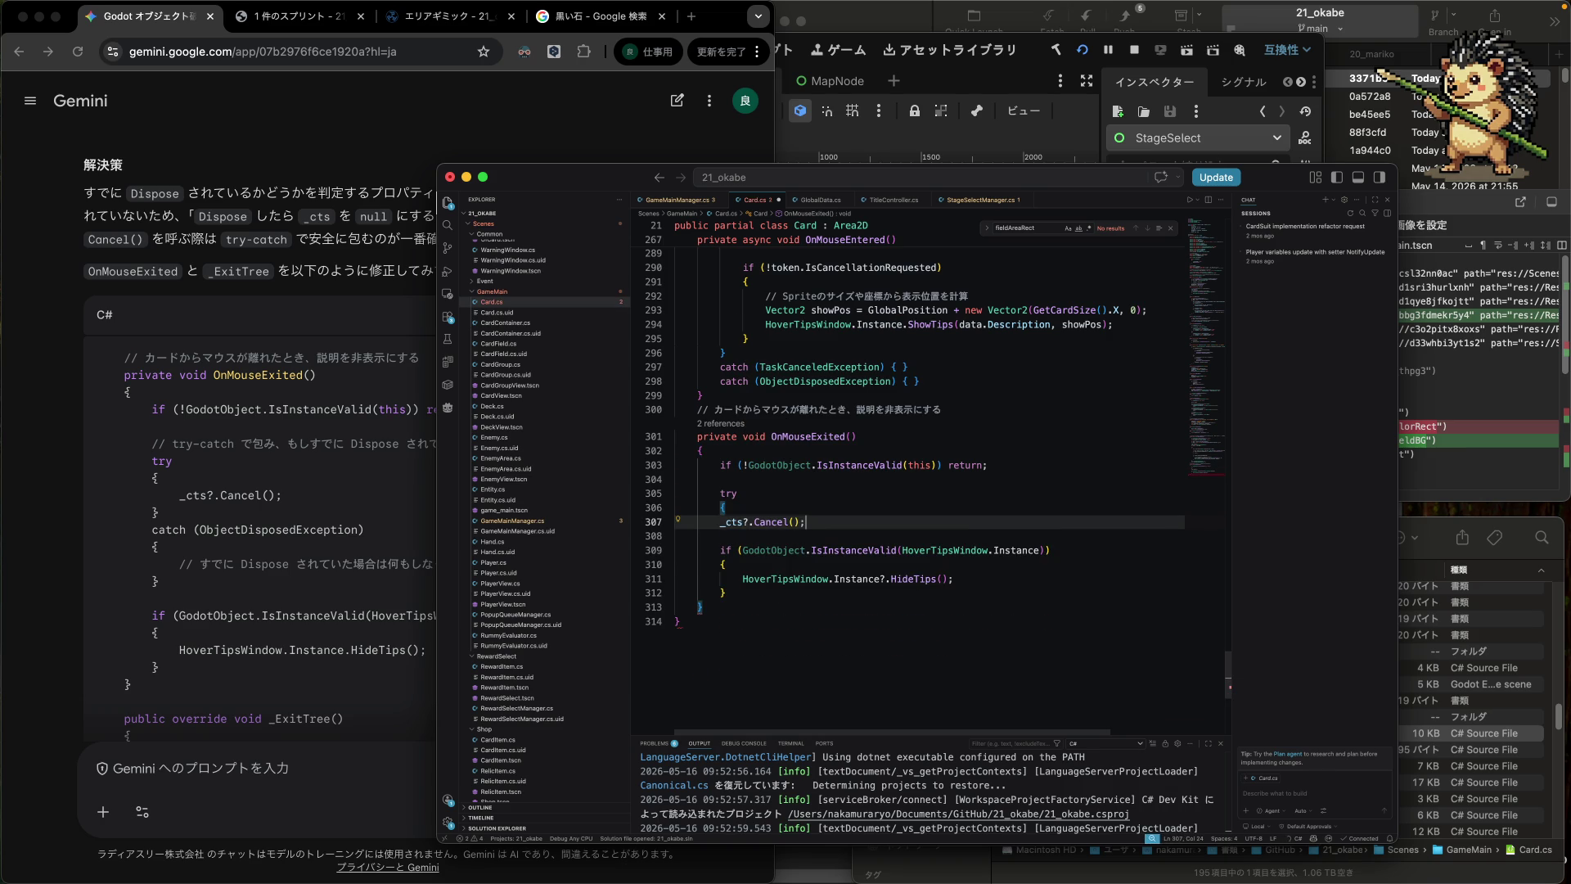
pyautogui.write('}')
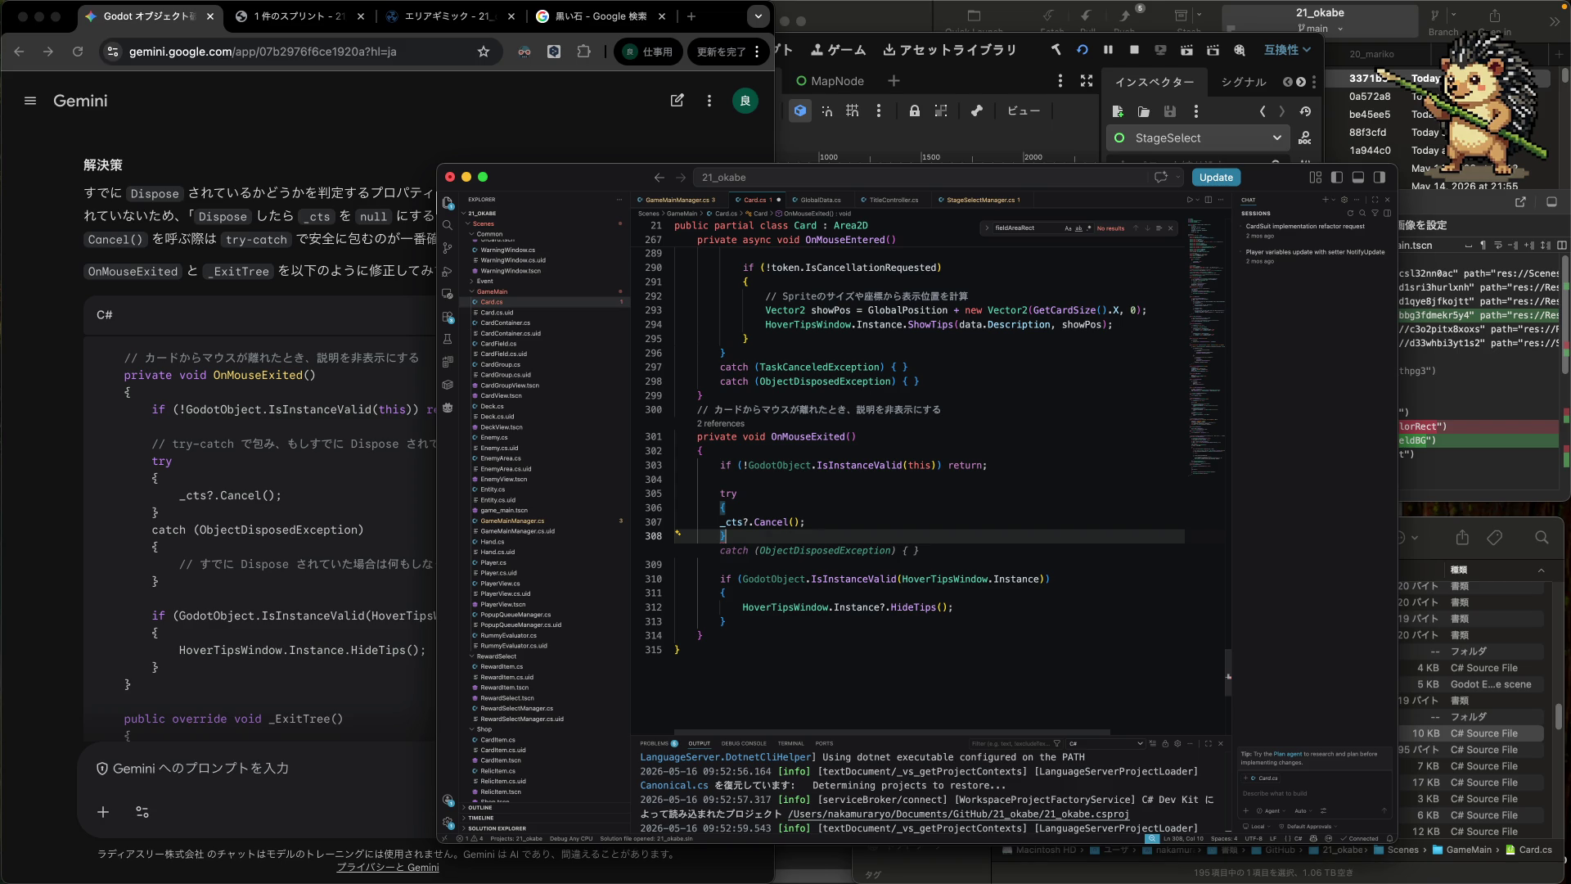
pyautogui.press('Tab')
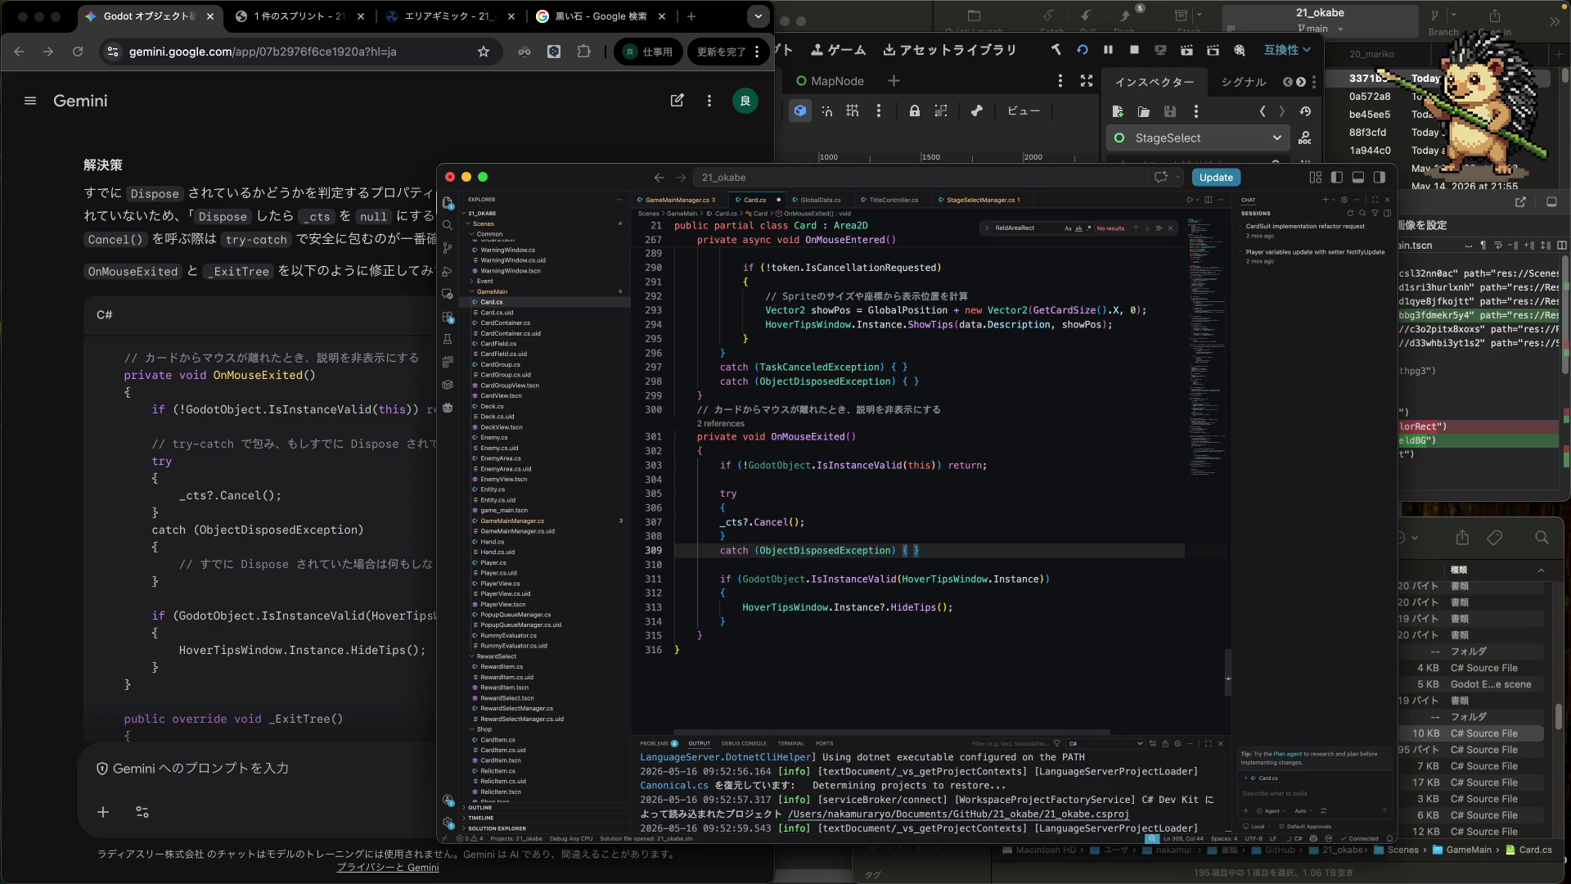
pyautogui.press('Up')
pyautogui.press('Up')
pyautogui.press('Home')
pyautogui.press('Home')
pyautogui.press('Tab')
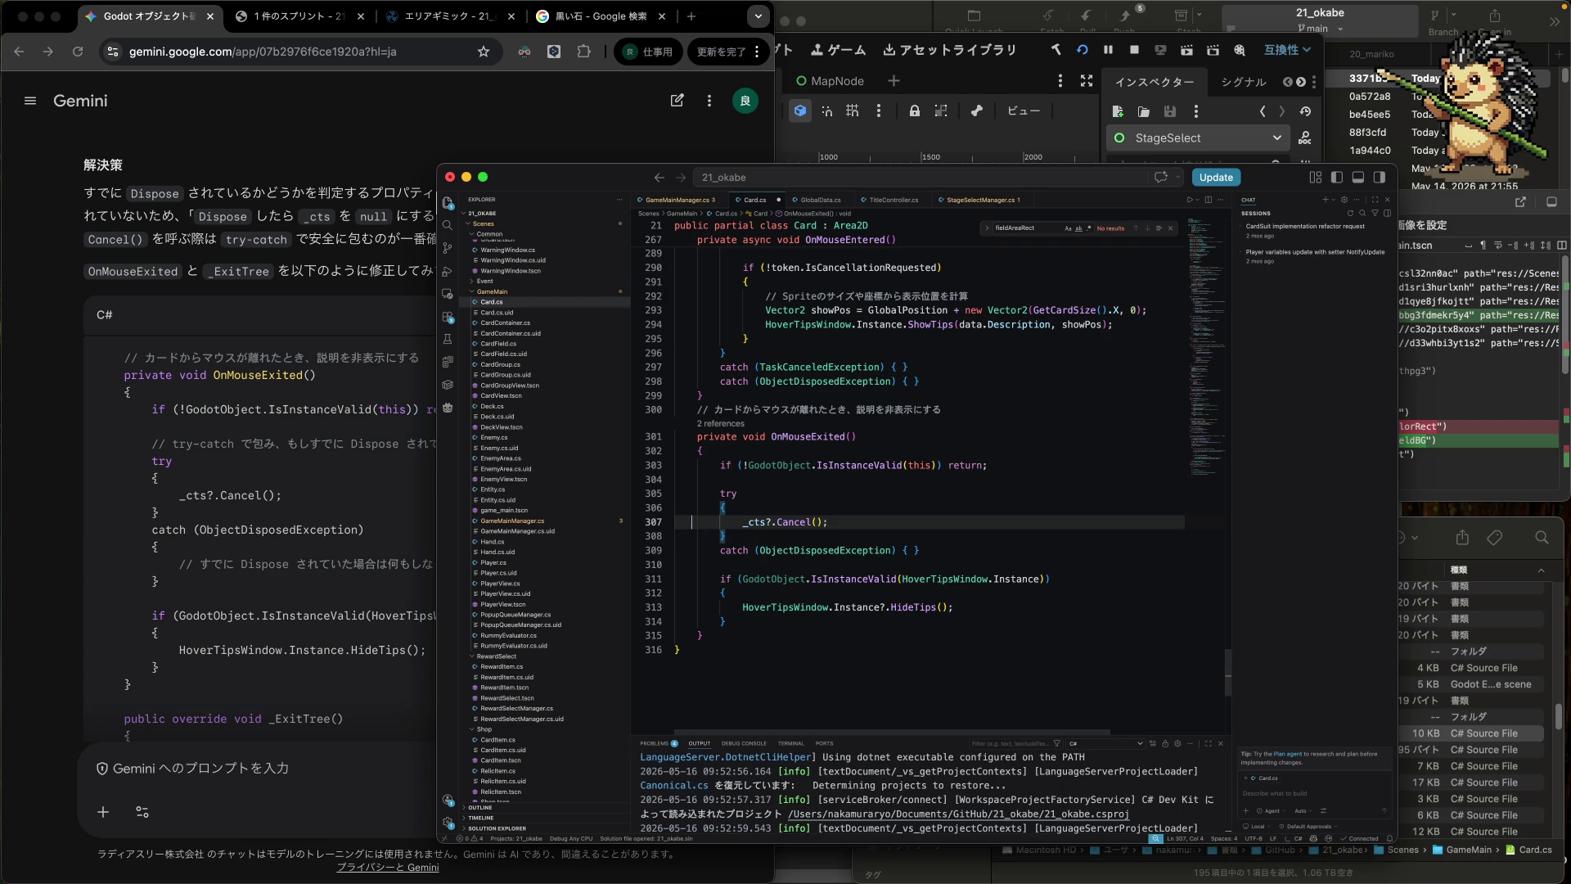
pyautogui.press('Down')
pyautogui.click(685, 550)
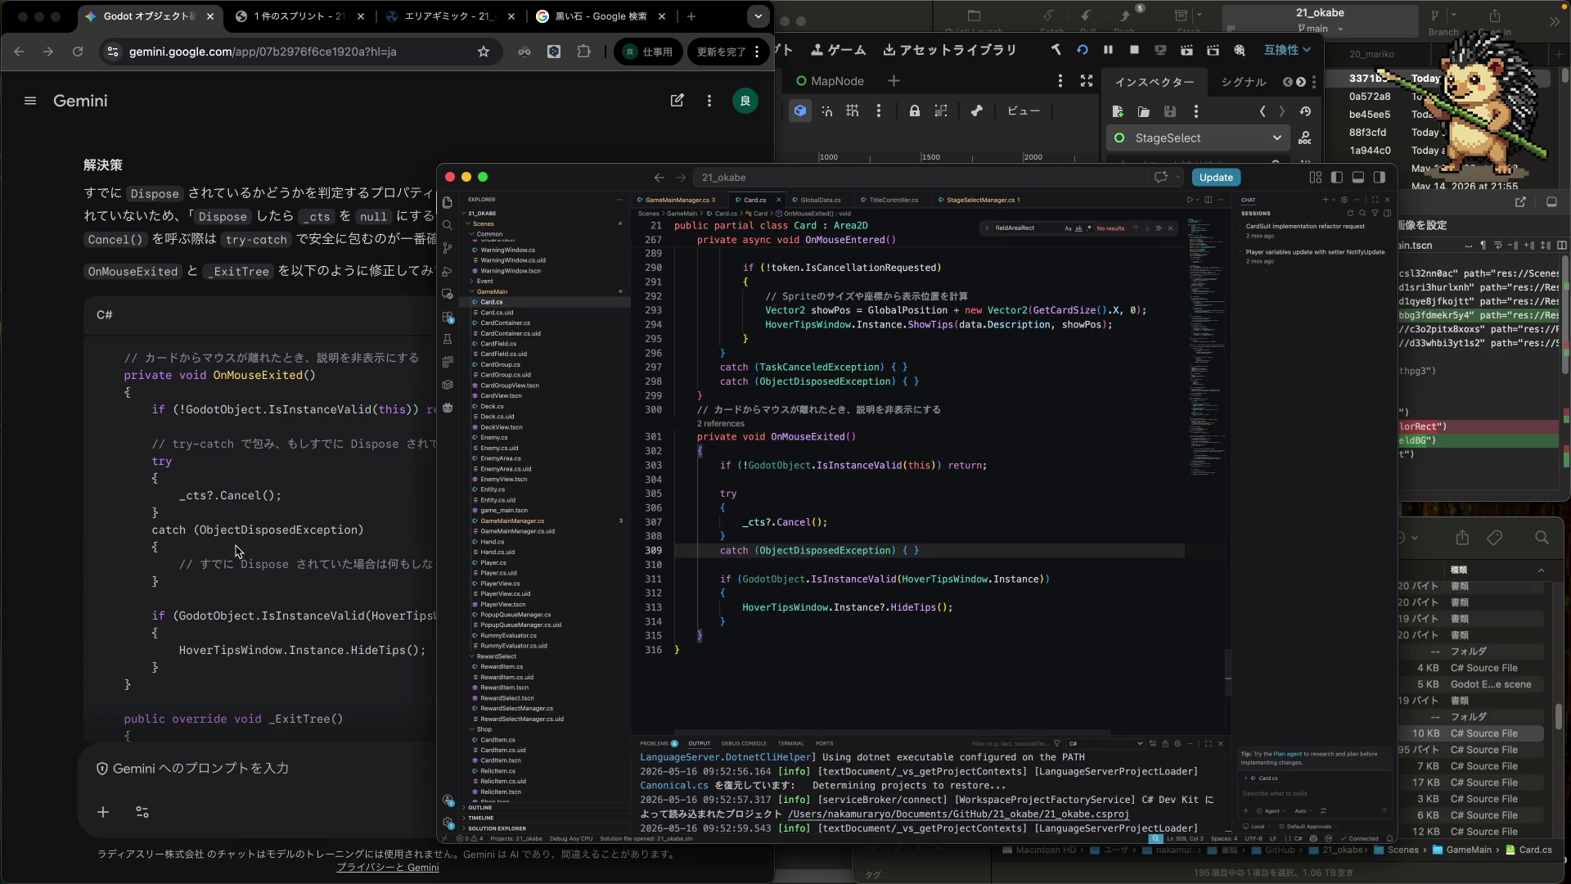
# - Scroll Gemini's answer to its _ExitTree fix and Card.cs up to the _ExitTree method
pyautogui.scroll(-5, 292, 545)
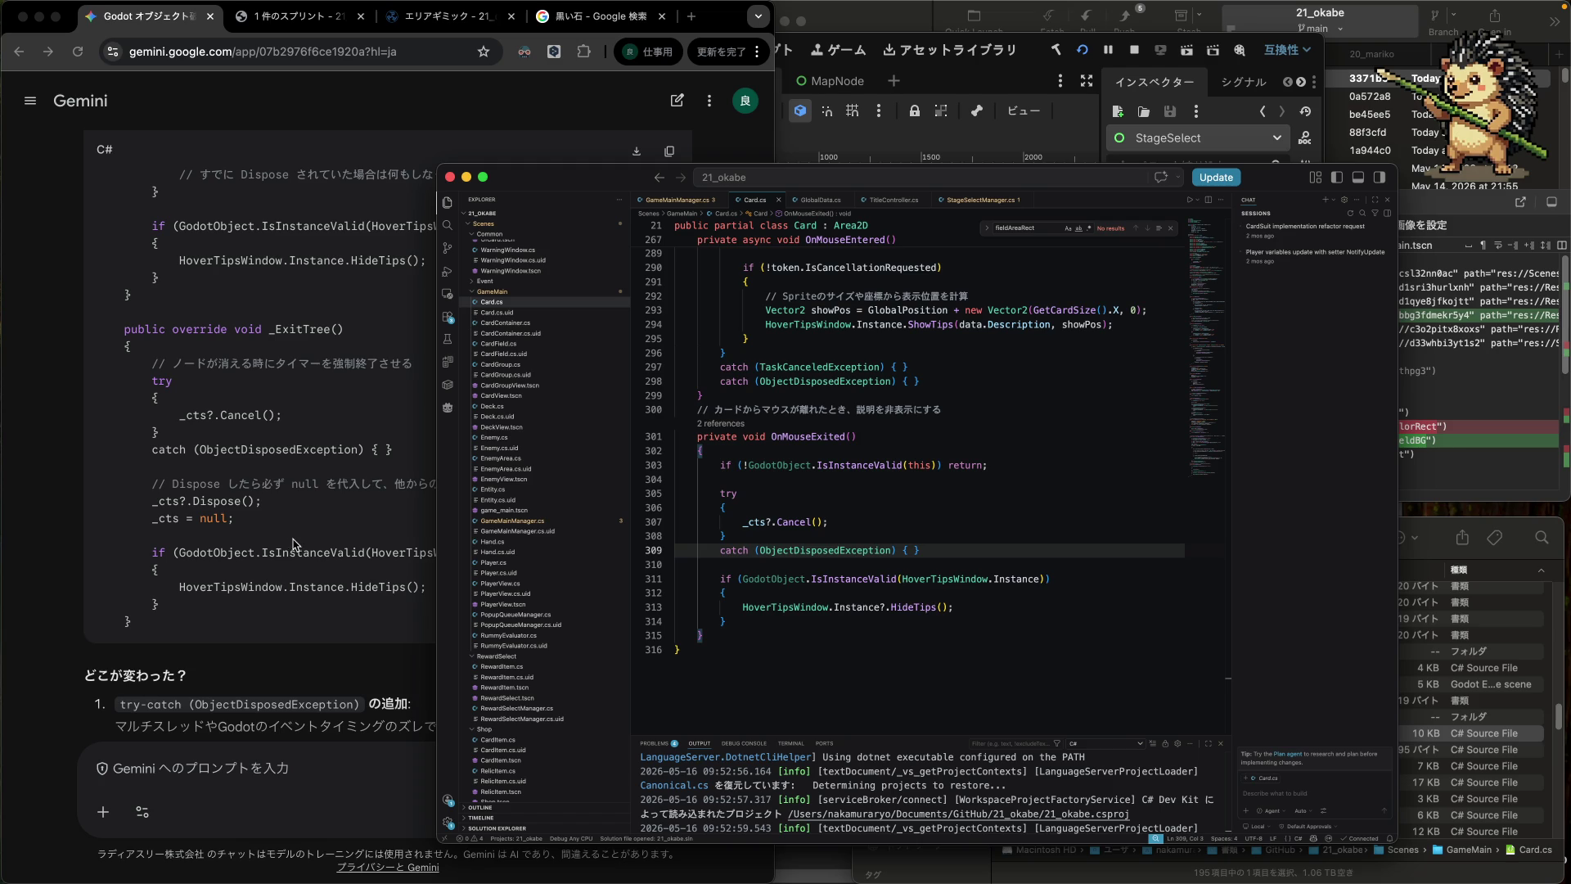
pyautogui.scroll(2, 878, 562)
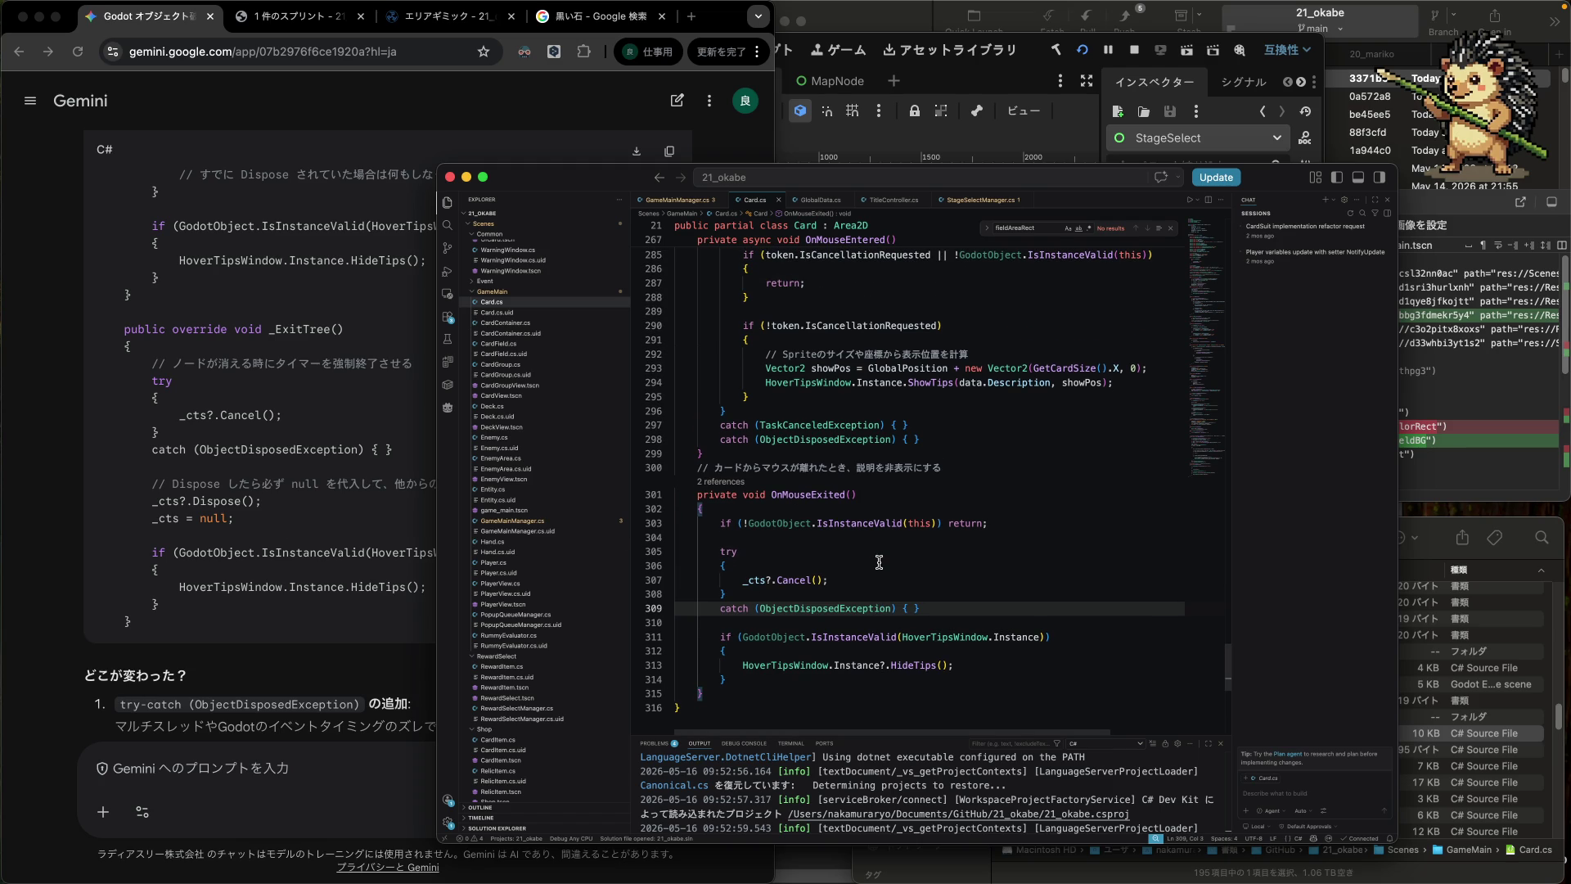
pyautogui.scroll(10, 878, 562)
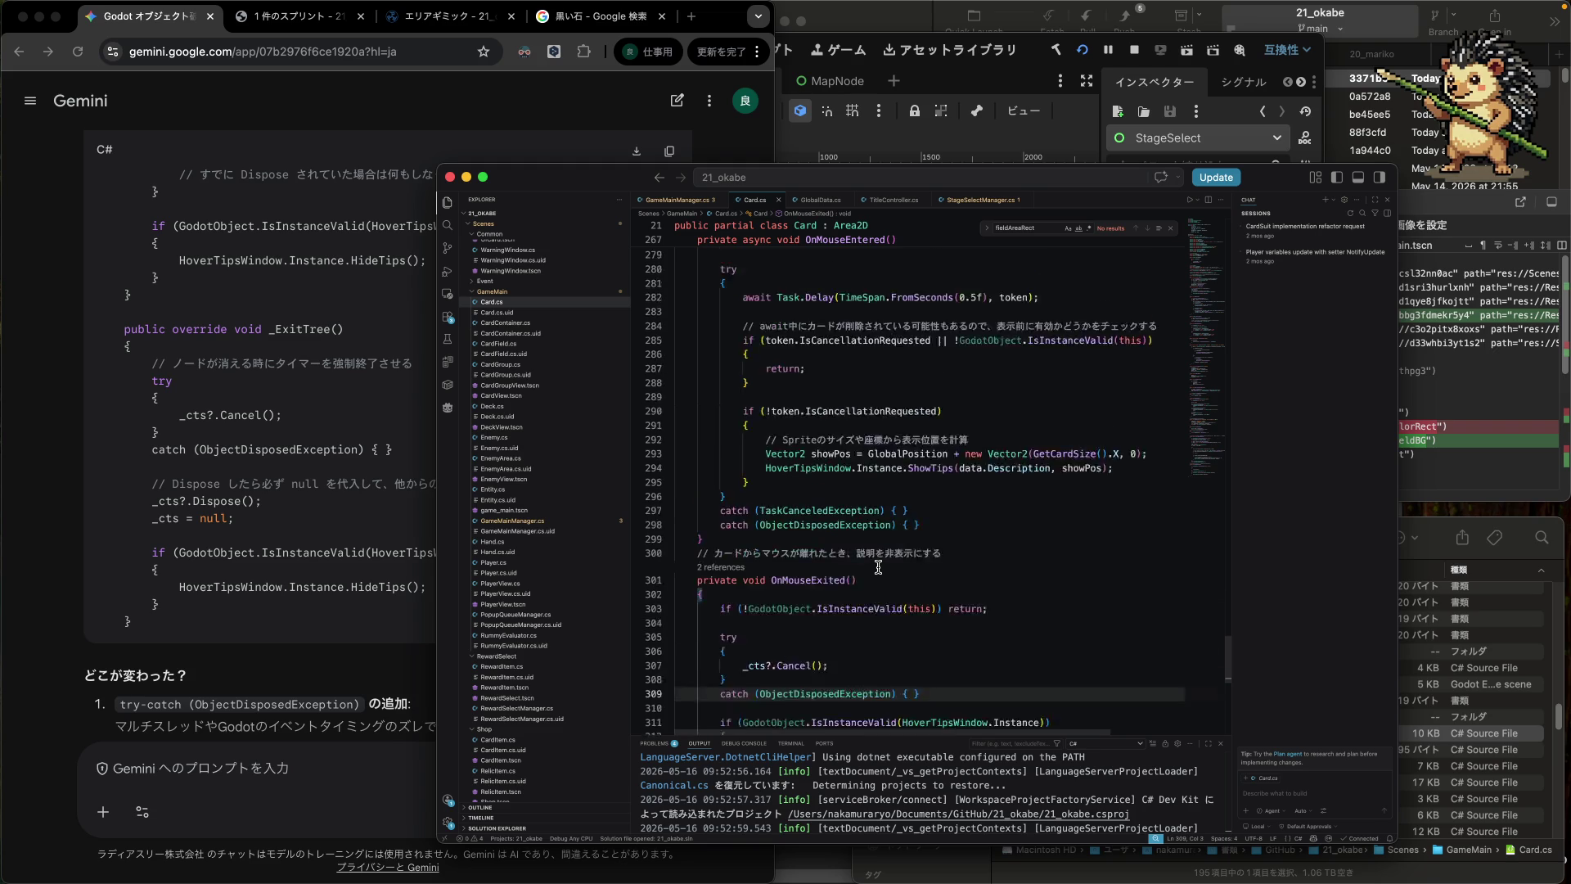
pyautogui.scroll(13, 878, 566)
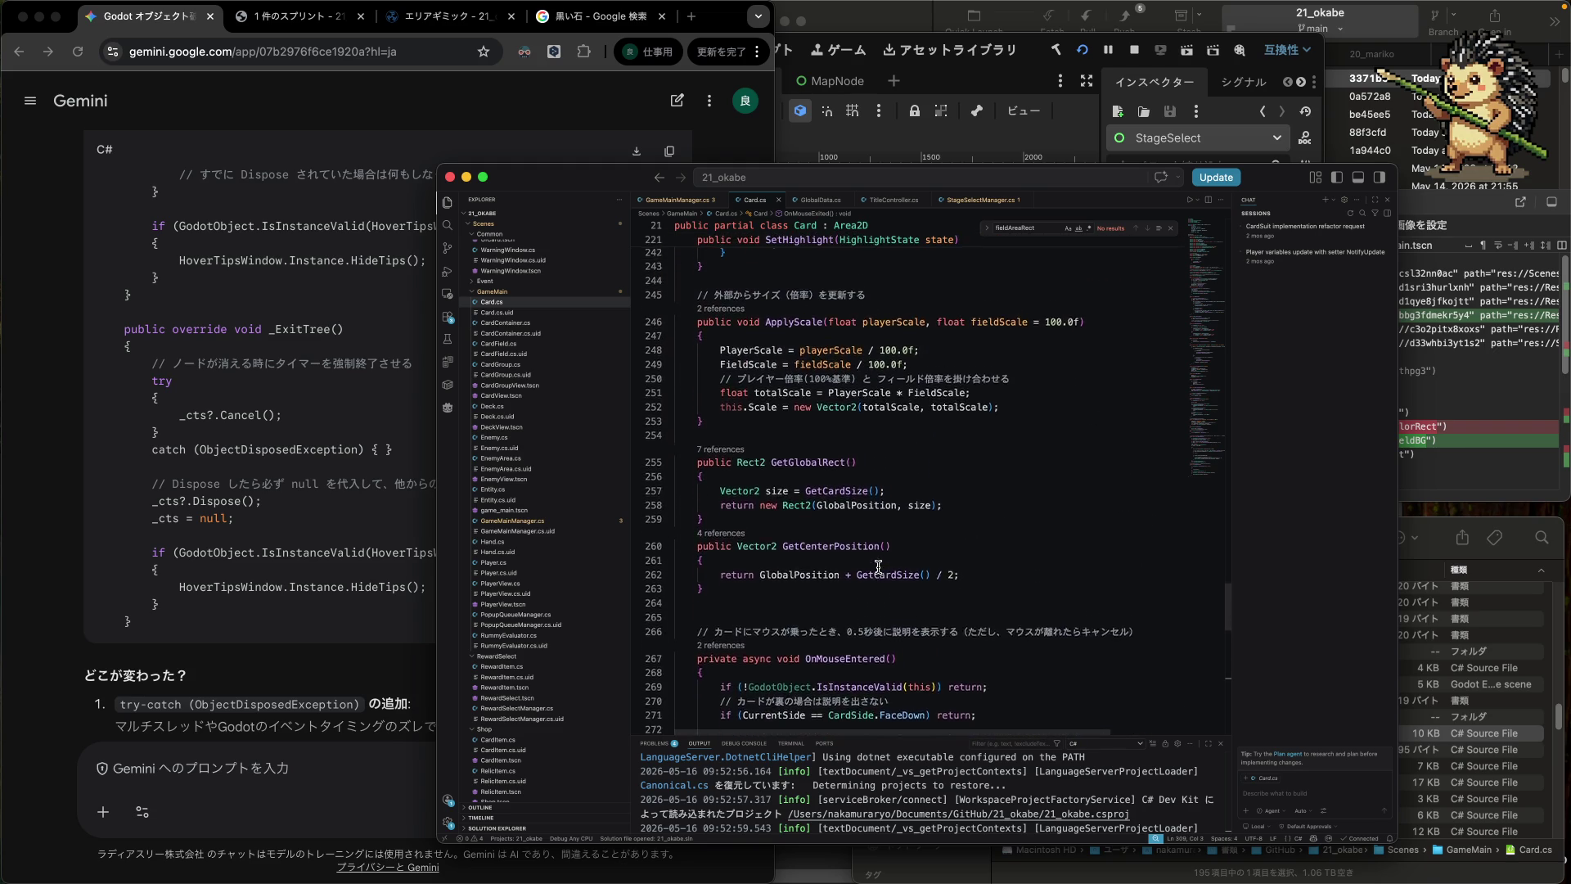
pyautogui.scroll(20, 878, 567)
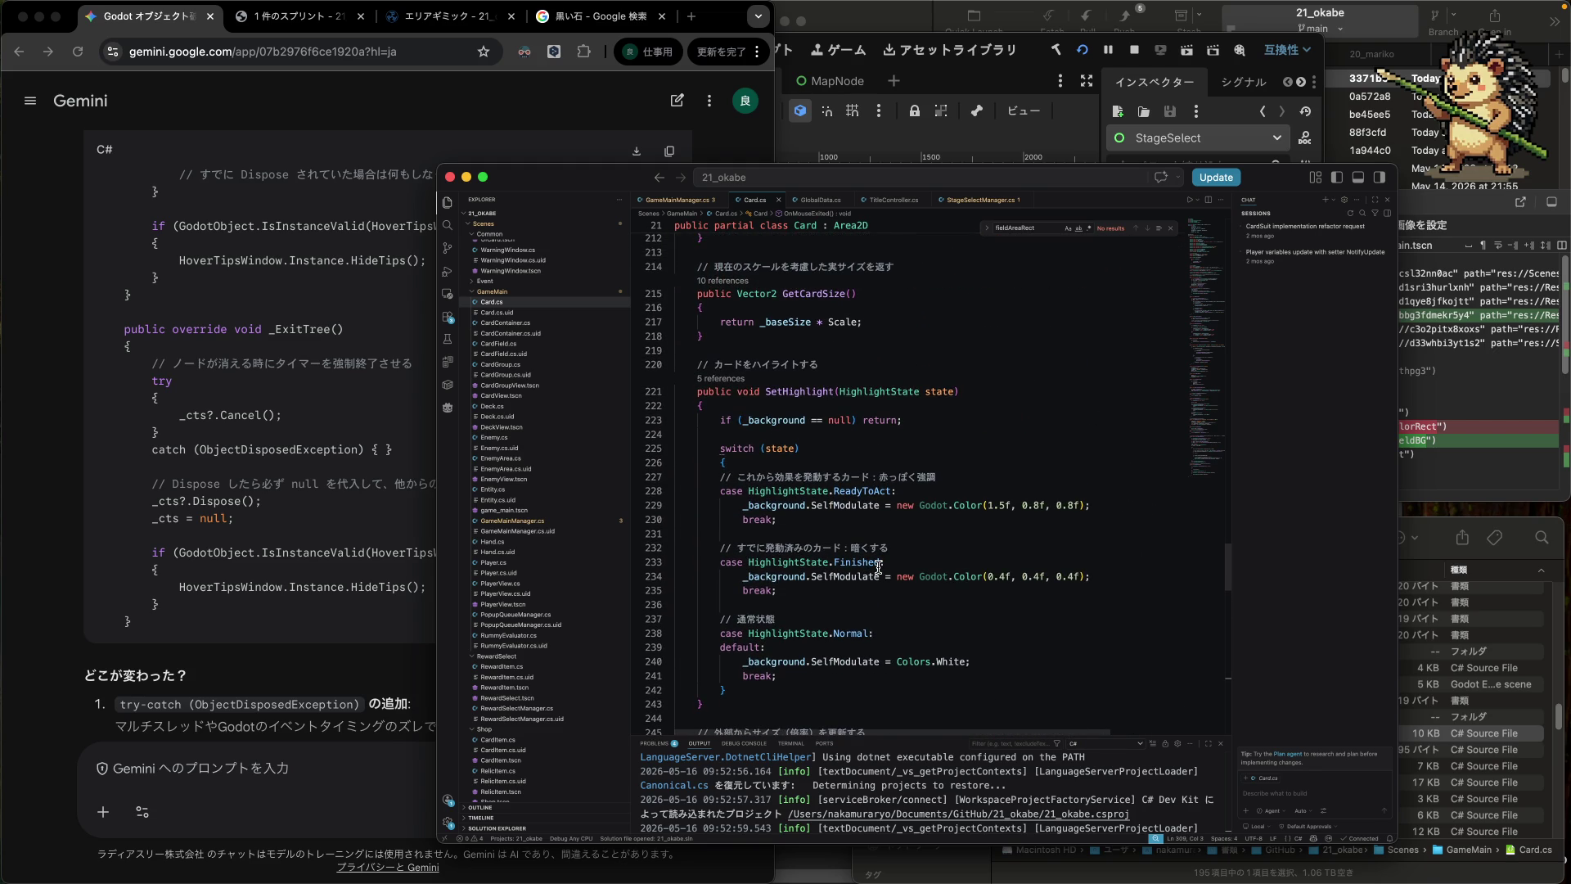
pyautogui.scroll(20, 879, 566)
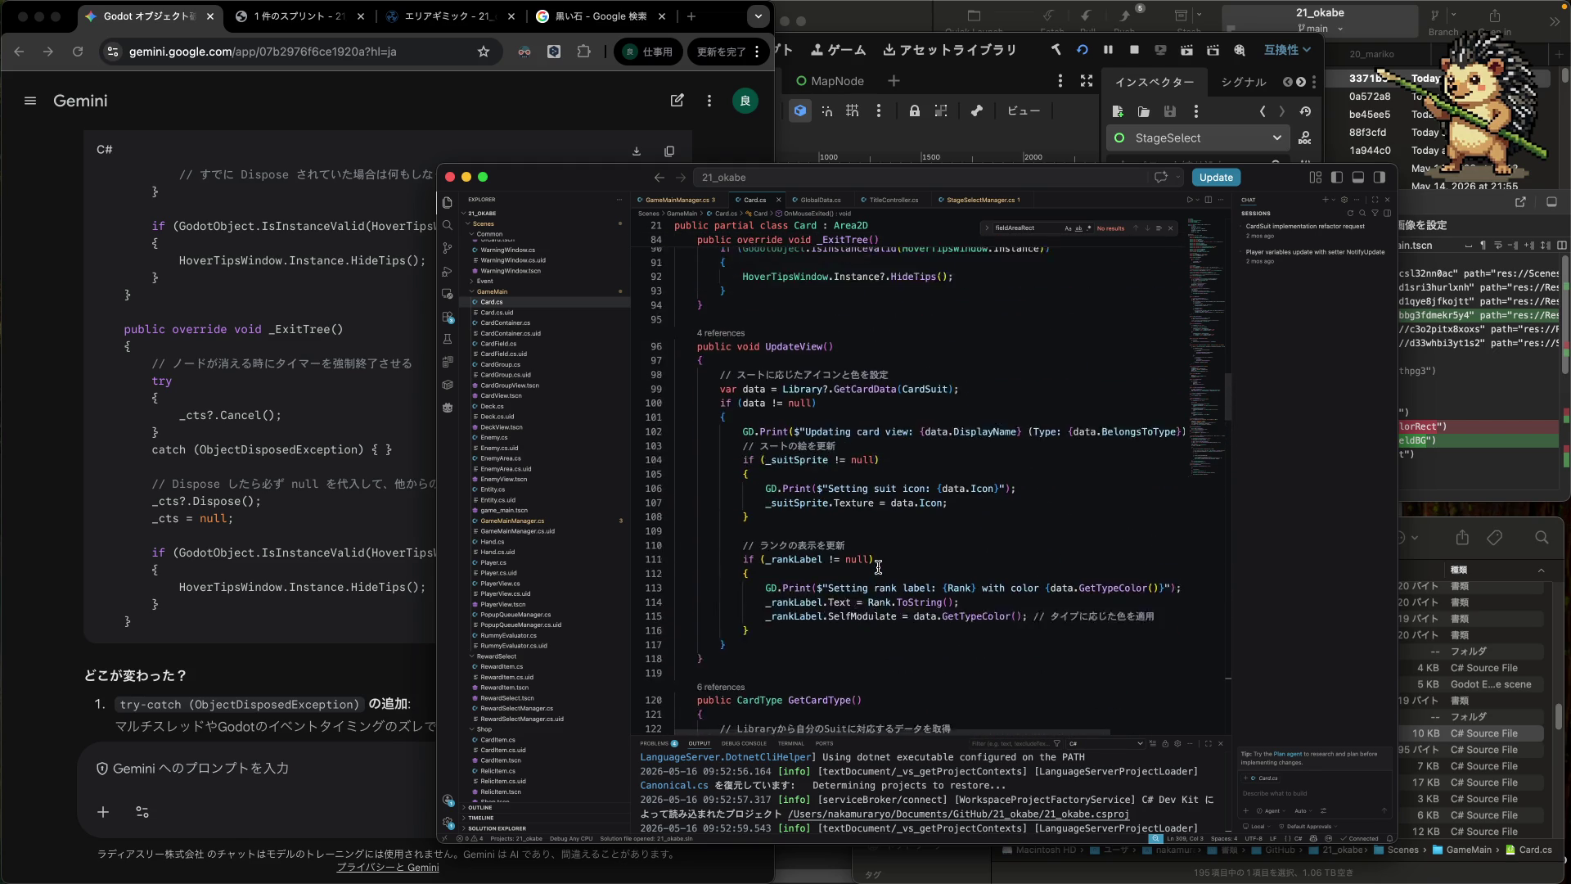
pyautogui.scroll(-3, 879, 567)
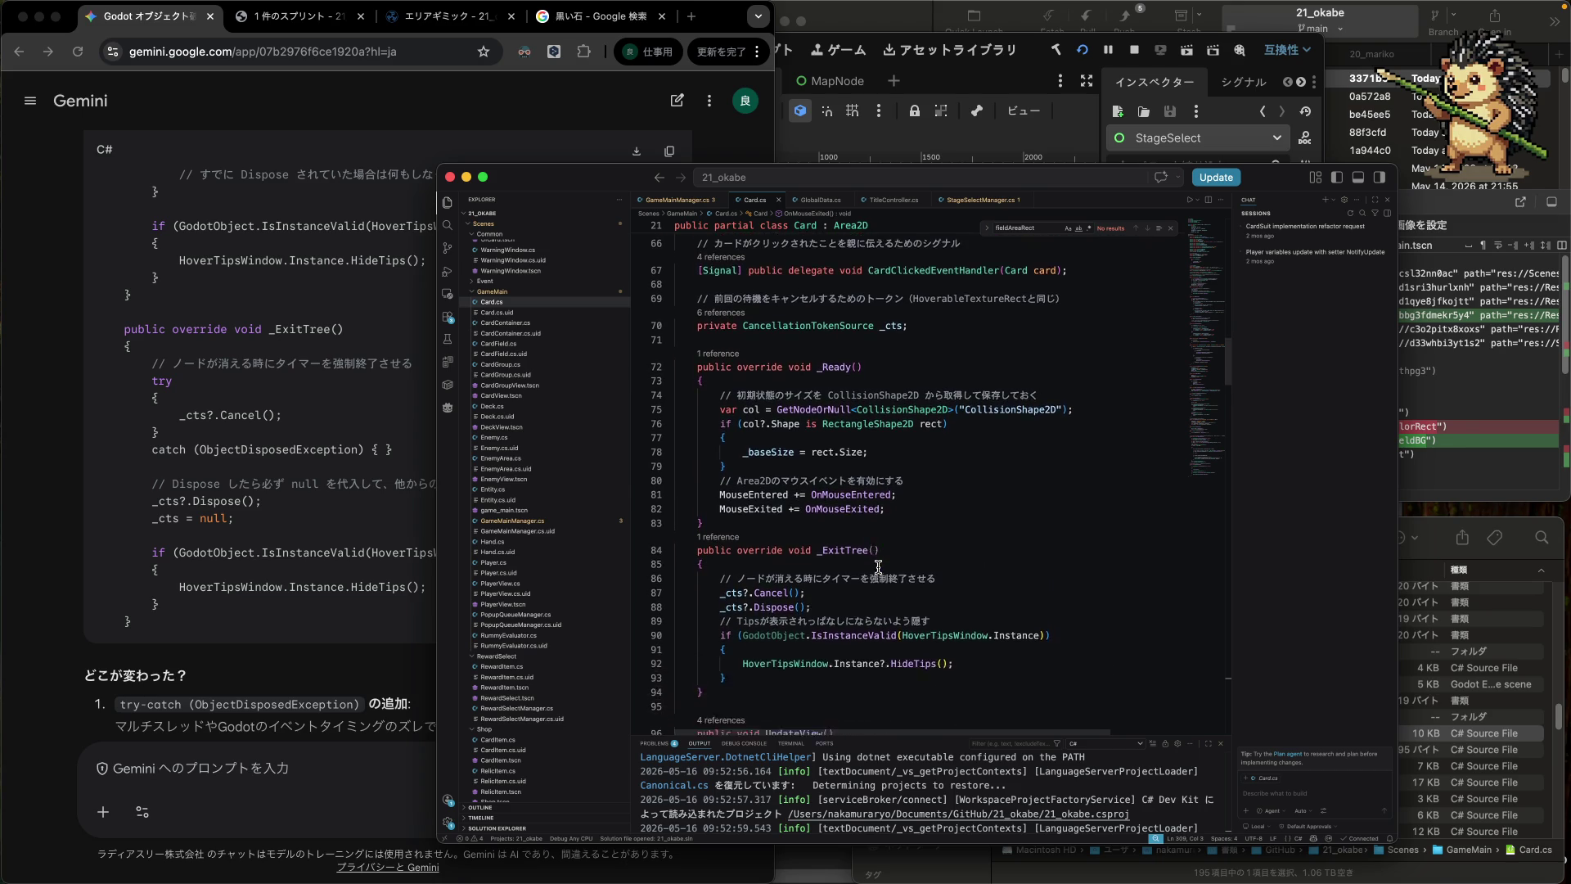
# - Add a try block around _ExitTree's Cancel and Dispose calls with a catch (ObjectDisposedException) clause
pyautogui.click(956, 540)
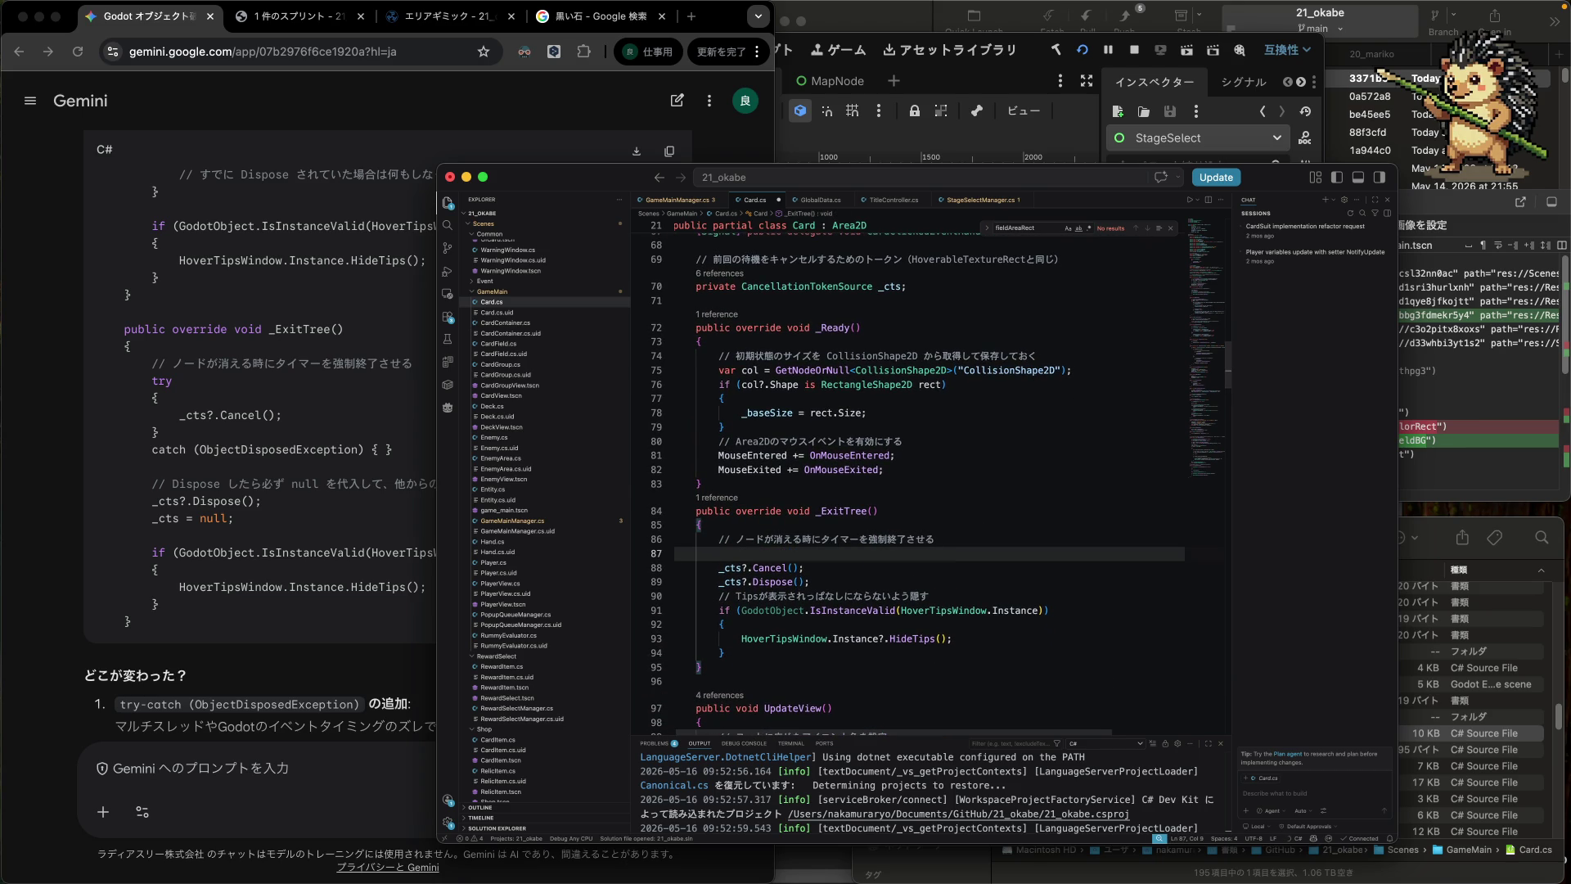
pyautogui.write('try')
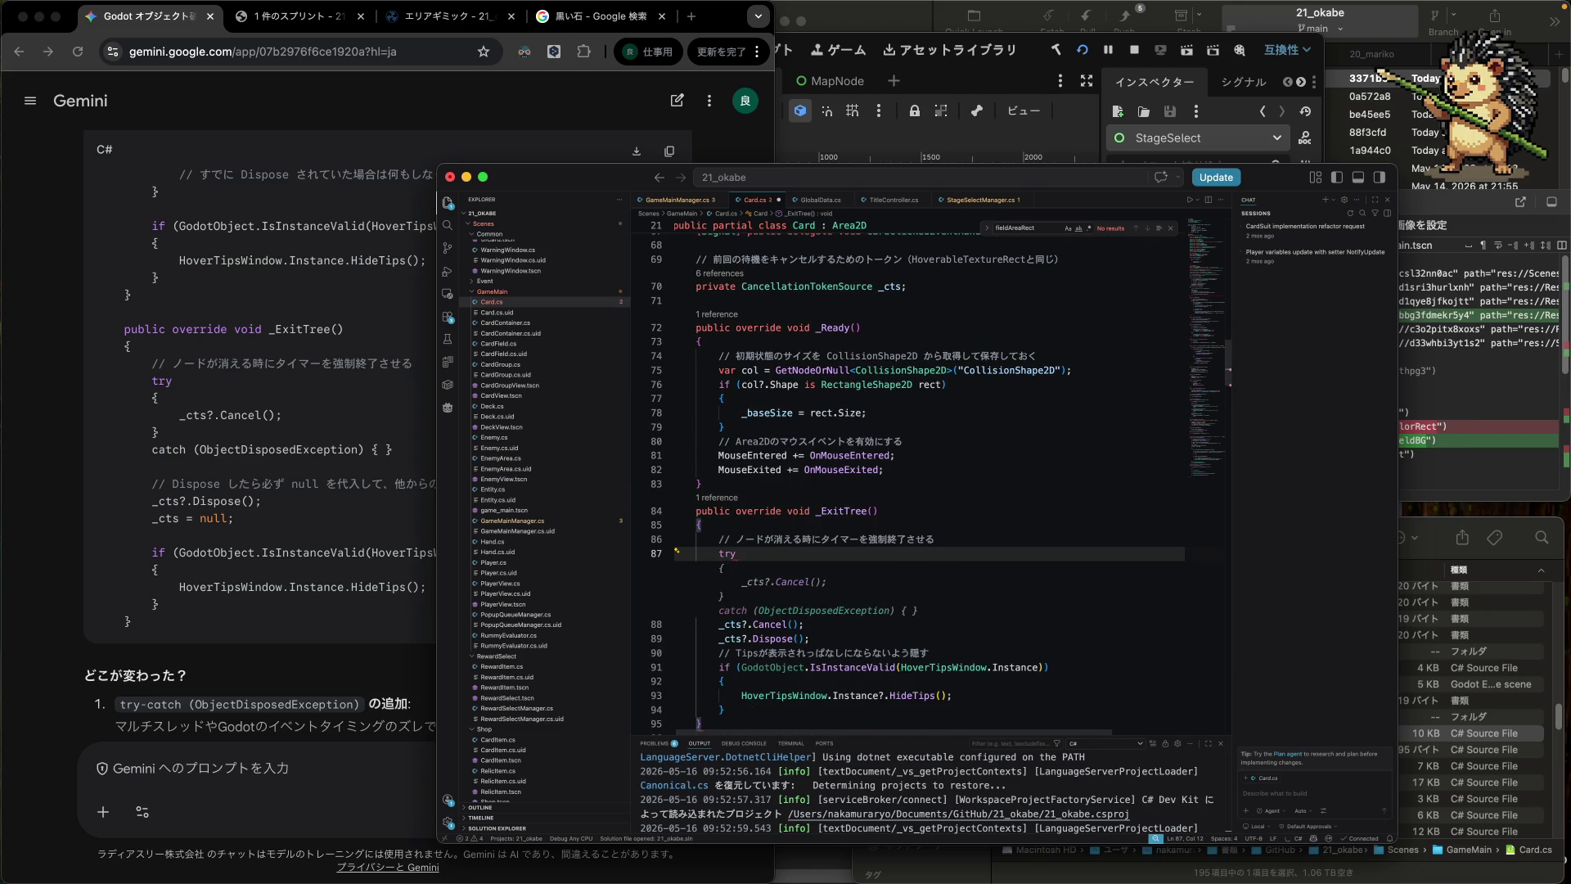
pyautogui.press('Return')
pyautogui.write('{}')
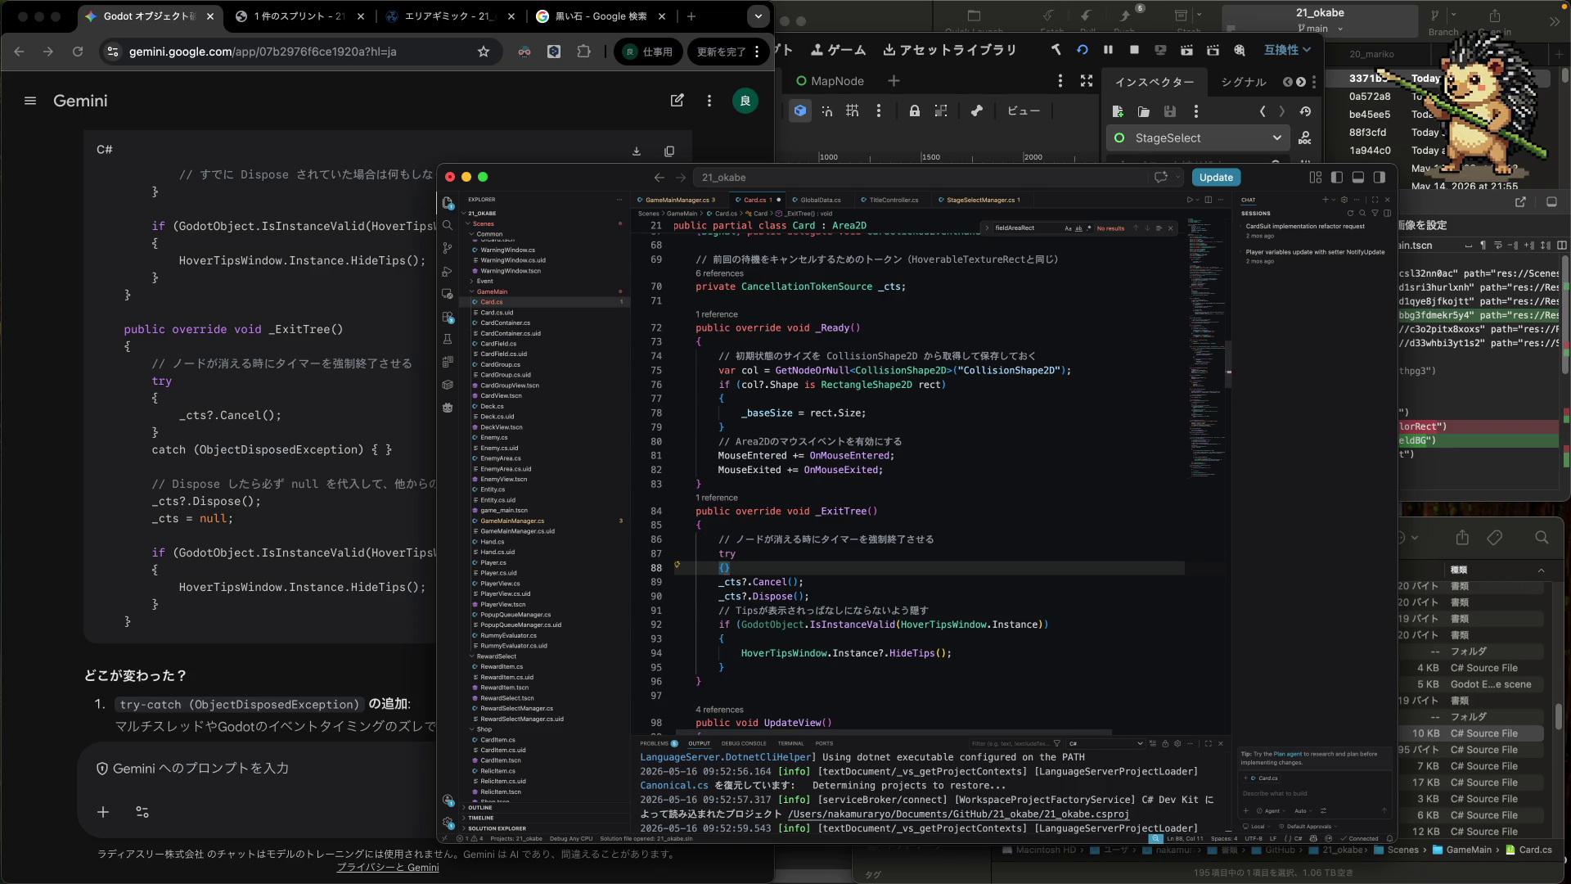
pyautogui.press('Delete')
pyautogui.click(674, 595)
pyautogui.press('End')
pyautogui.press('Return')
pyautogui.write('}')
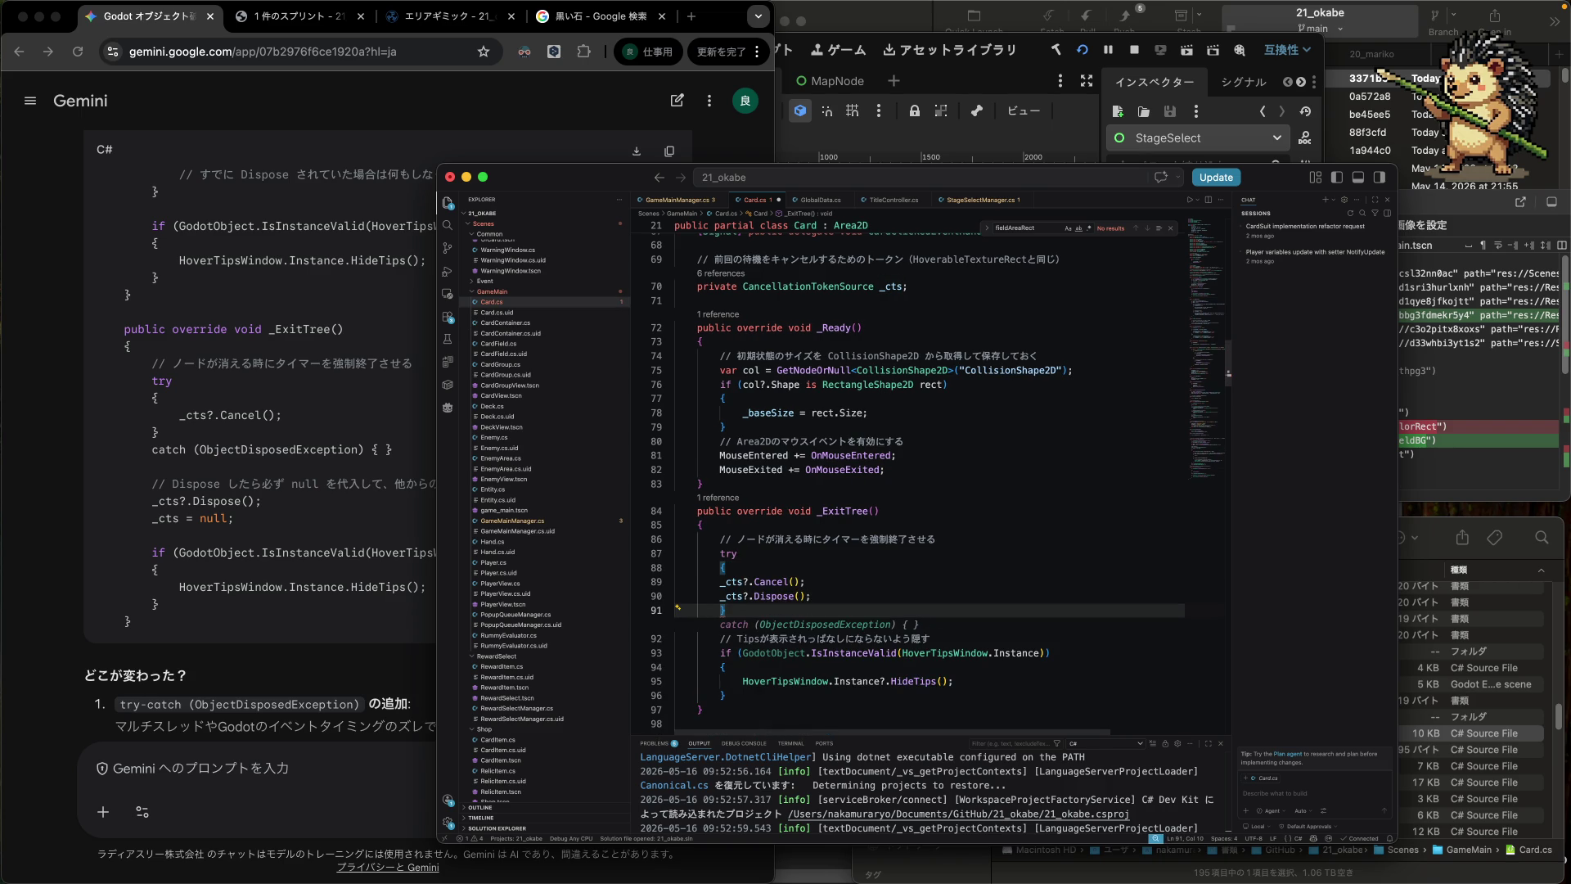
pyautogui.press('Tab')
# - Indent Cancel and Dispose inside the try block and add _cts = null; after them
pyautogui.click(676, 638)
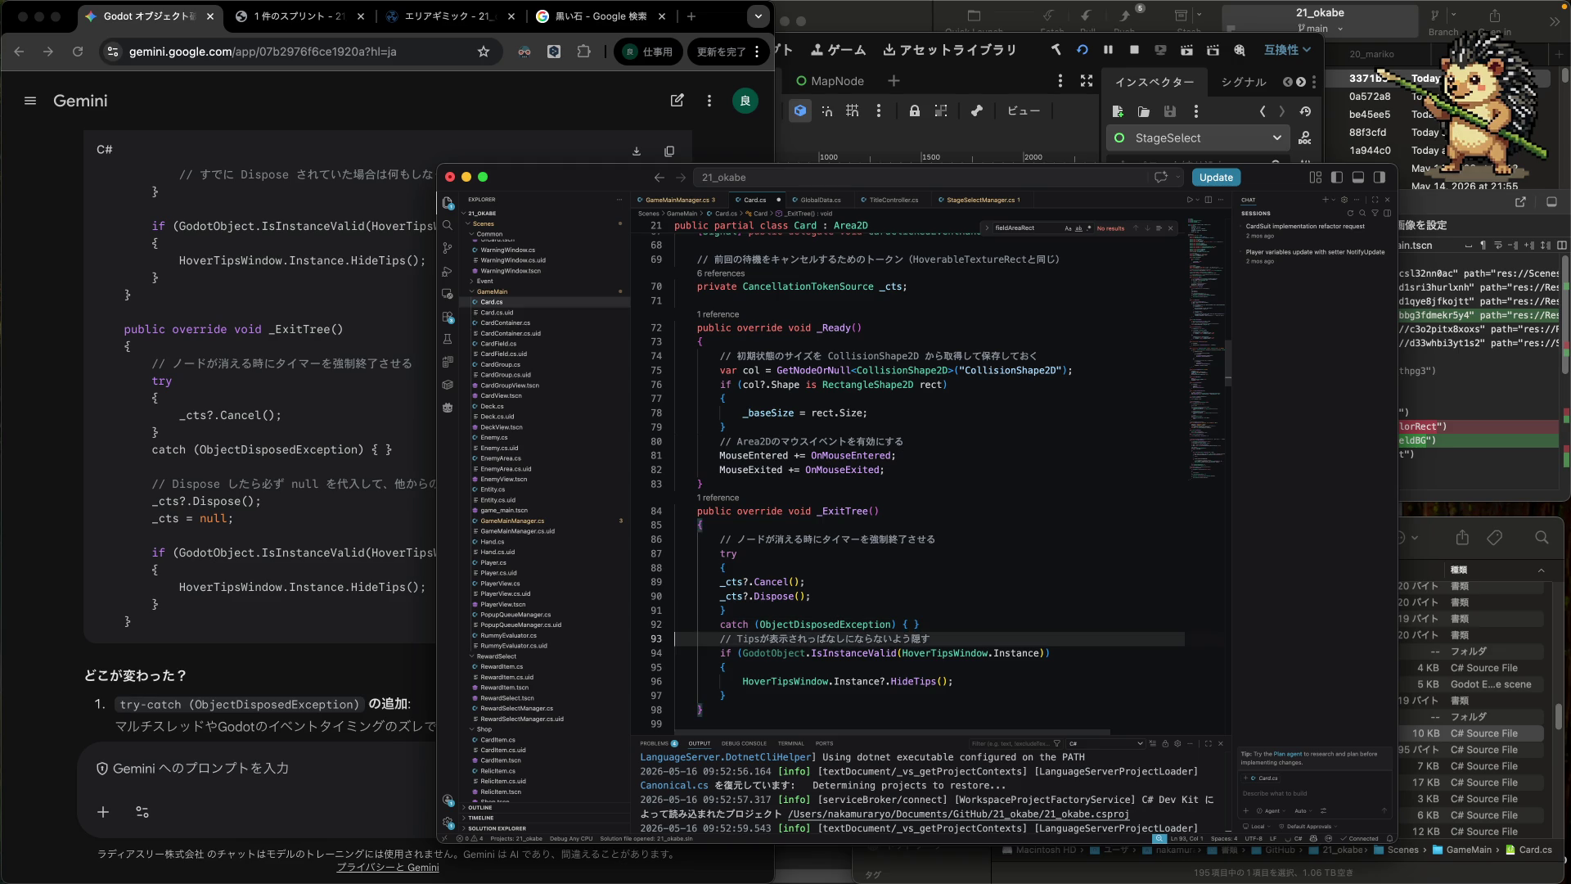
pyautogui.press('Return')
pyautogui.press('Up')
pyautogui.press('Up')
pyautogui.press('Up')
pyautogui.hotkey('shift', 'Down')
pyautogui.hotkey('shift', 'Down')
pyautogui.press('Tab')
pyautogui.press('Up')
pyautogui.press('End')
pyautogui.press('Return')
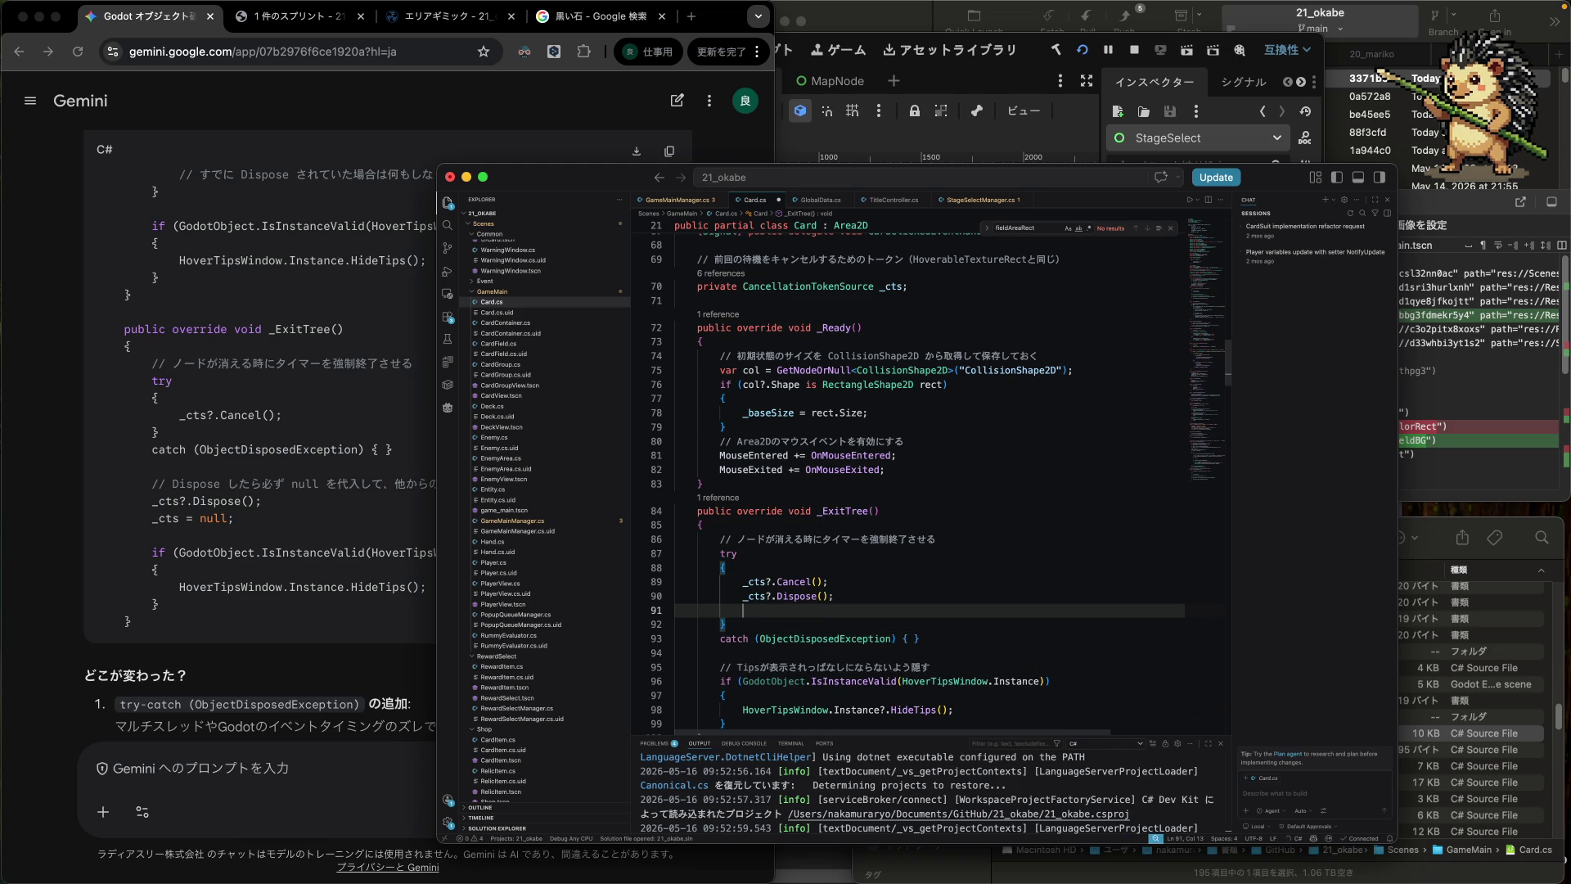
pyautogui.write('_c')
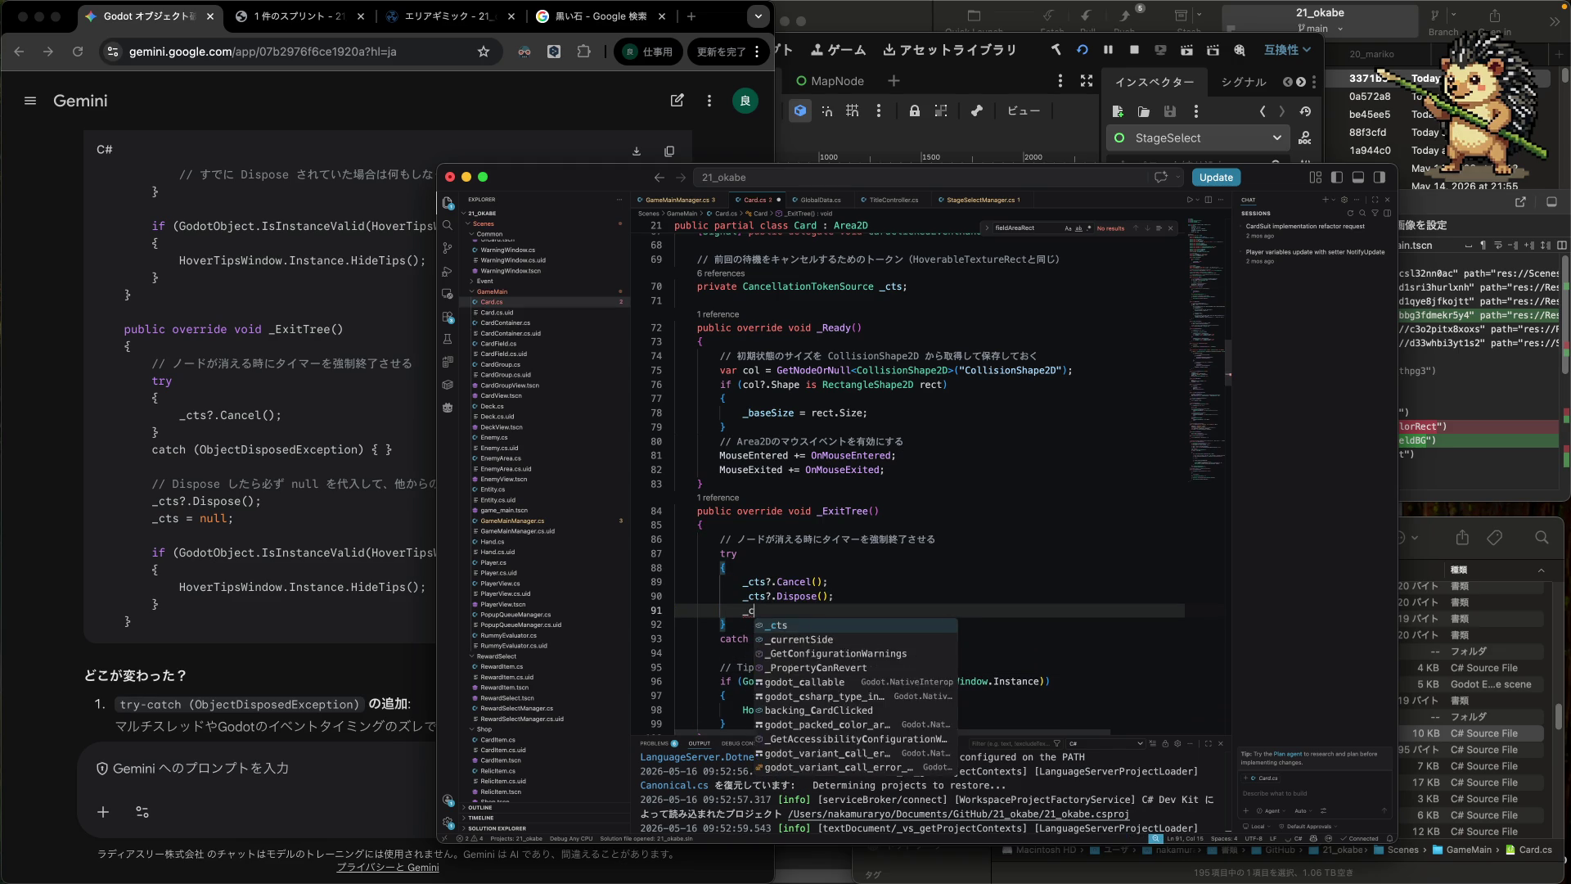
pyautogui.write('ts = null;')
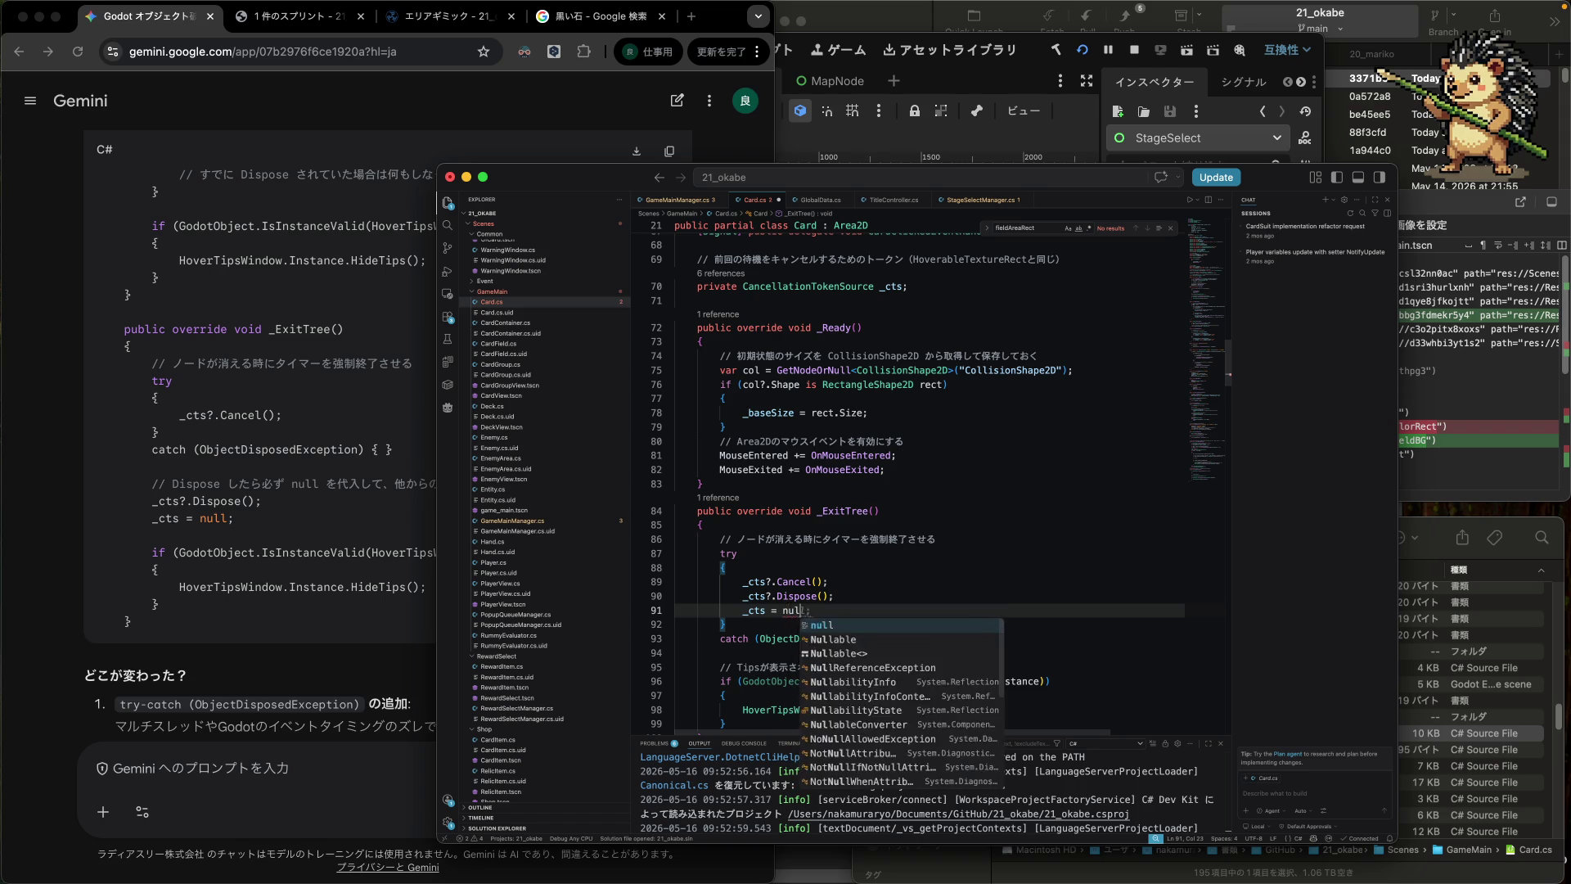
pyautogui.click(674, 638)
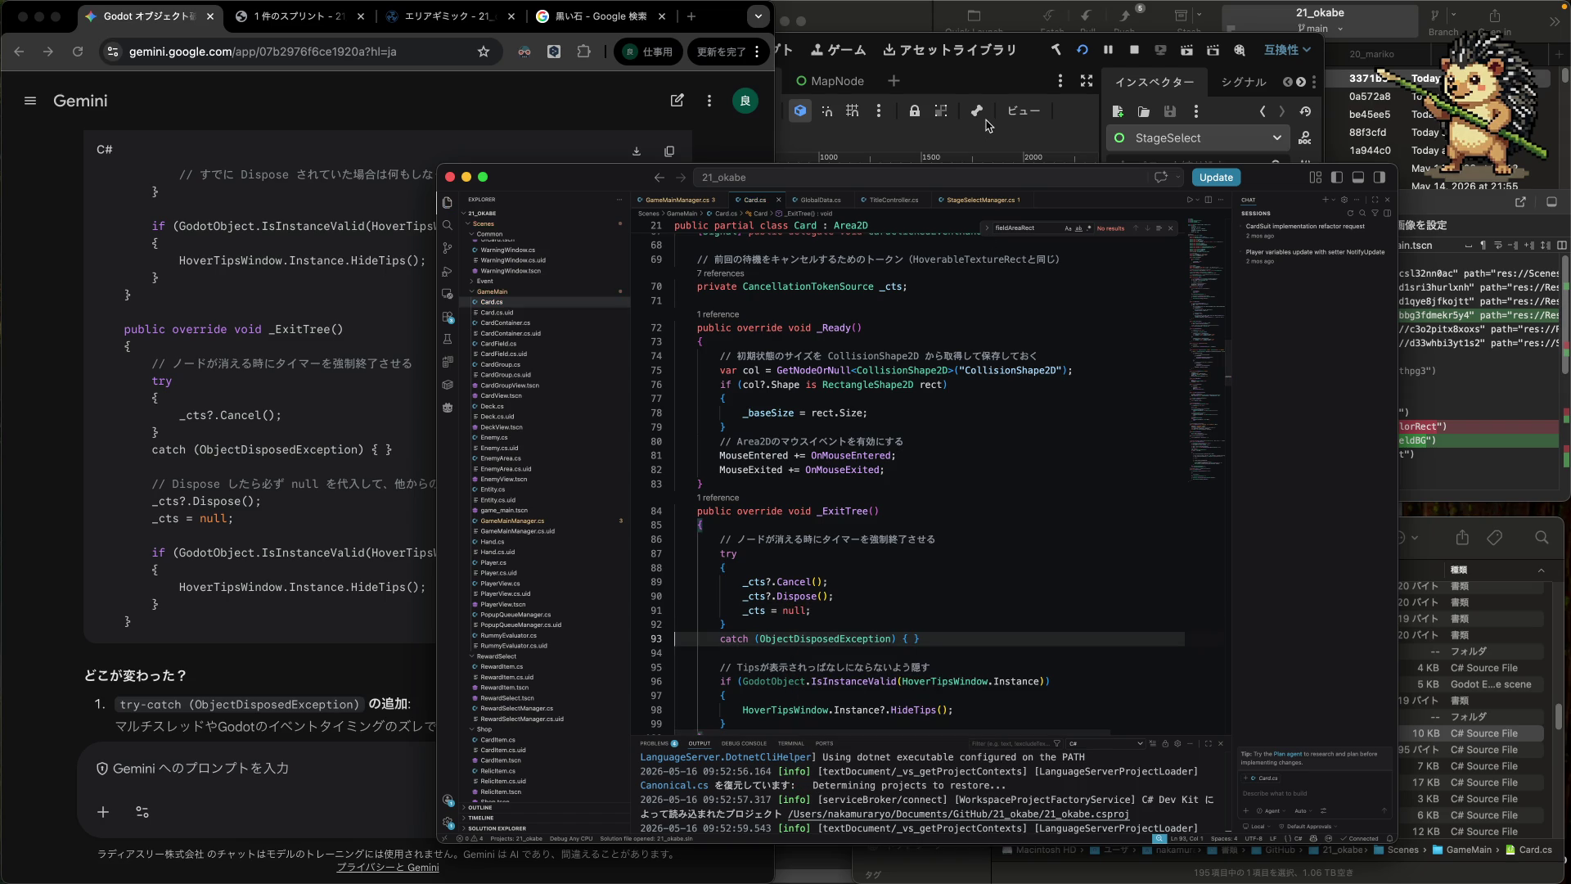
pyautogui.click(1088, 50)
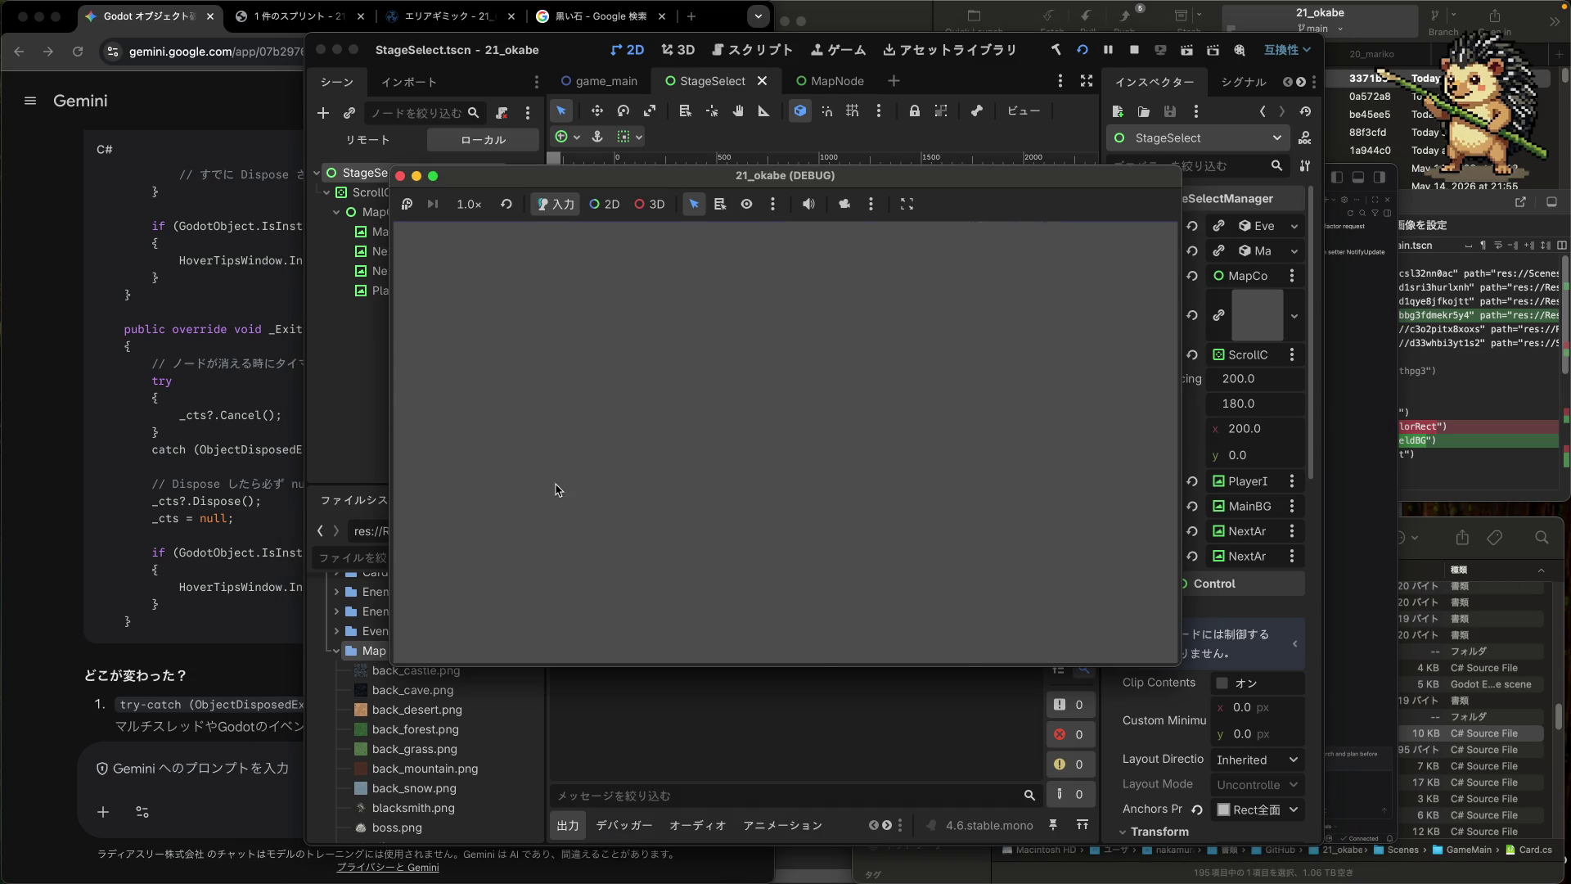
# - Start a battle against the slime, play the sword, spear 3 and shield 1 cards, then stop the game
pyautogui.click(523, 478)
pyautogui.click(524, 478)
pyautogui.click(487, 442)
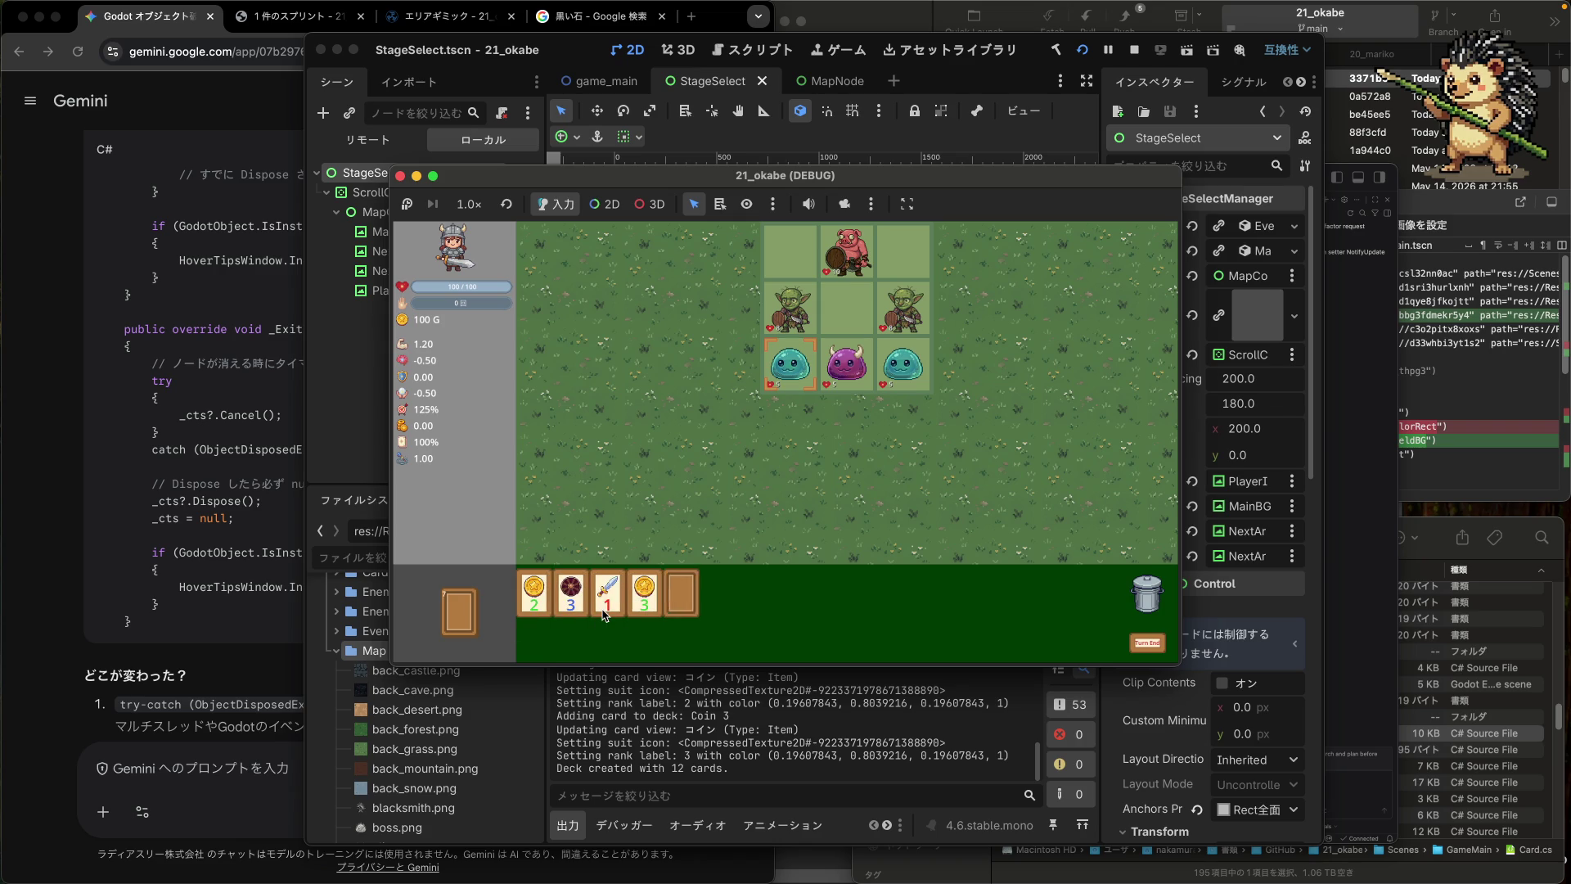
pyautogui.moveTo(604, 615); pyautogui.dragTo(639, 528)
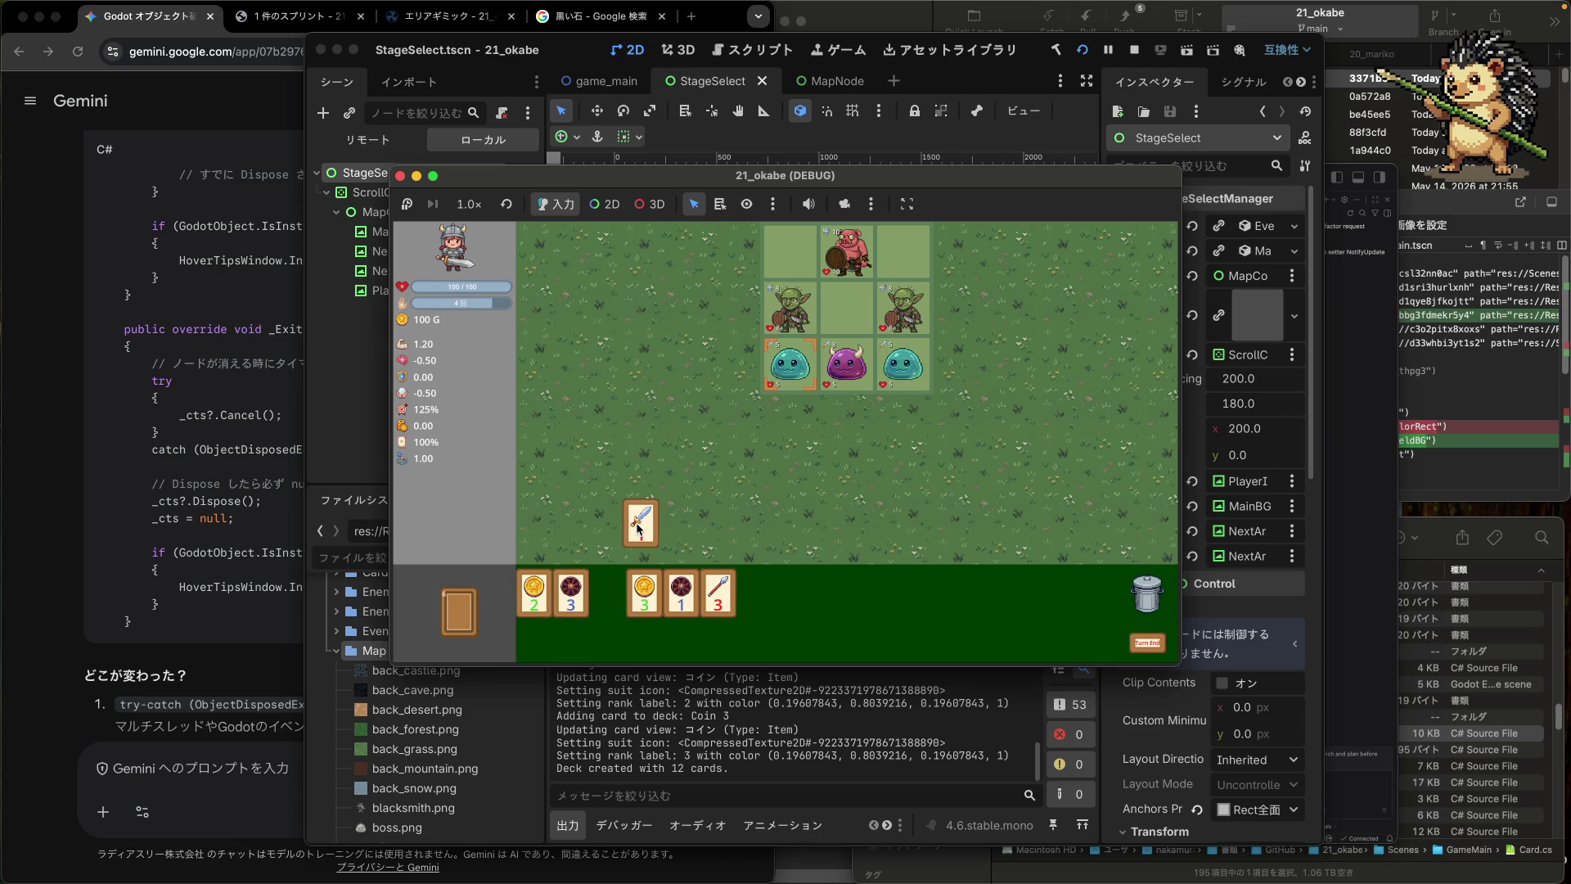
pyautogui.click(716, 590)
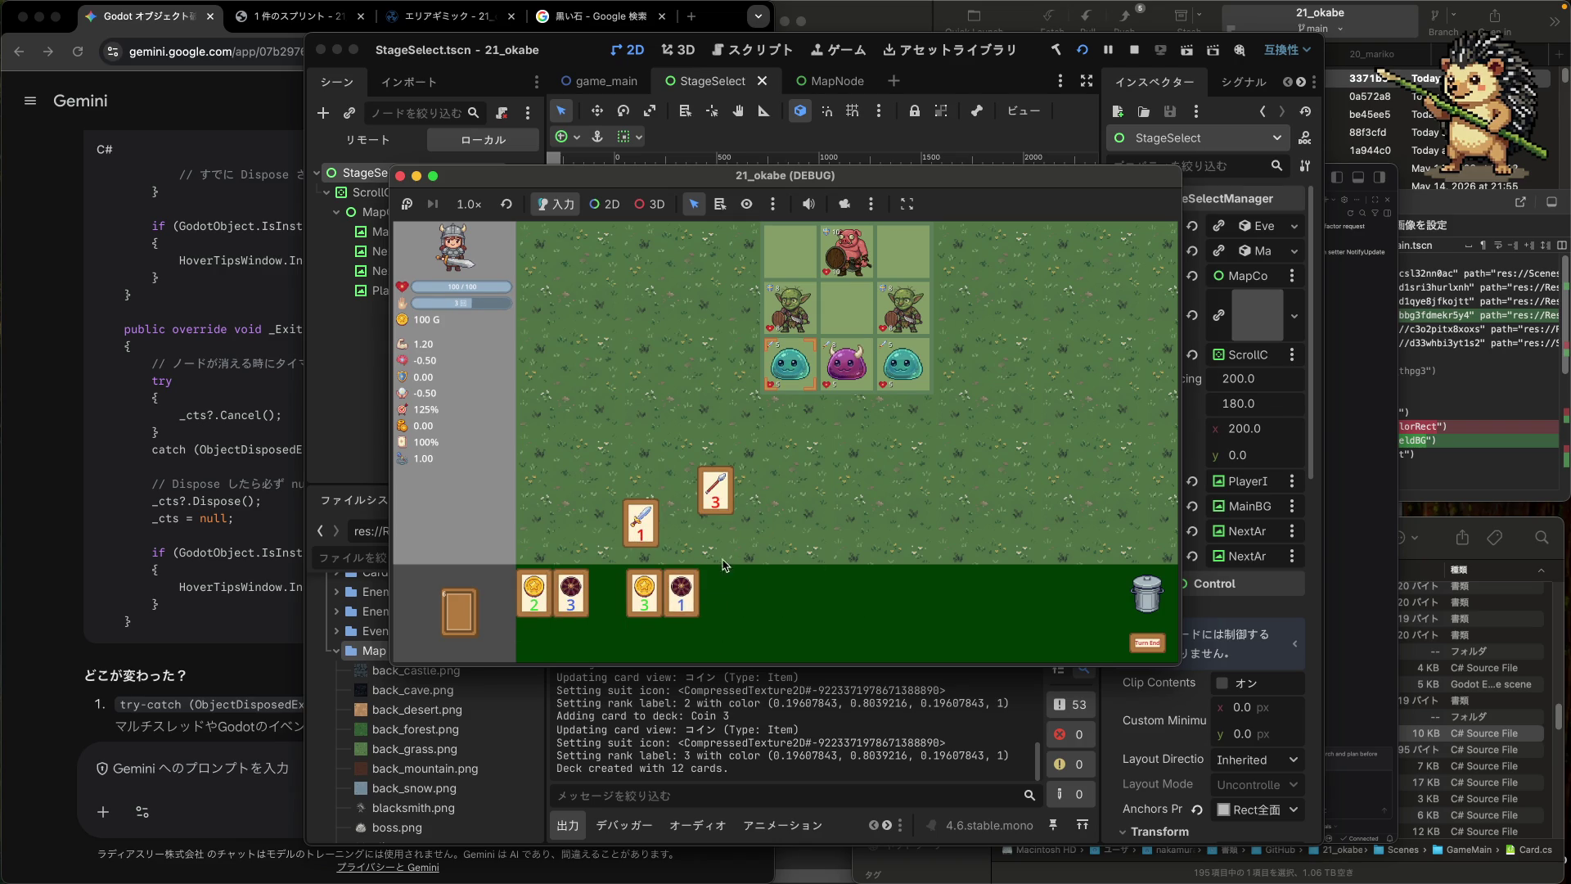
pyautogui.click(679, 609)
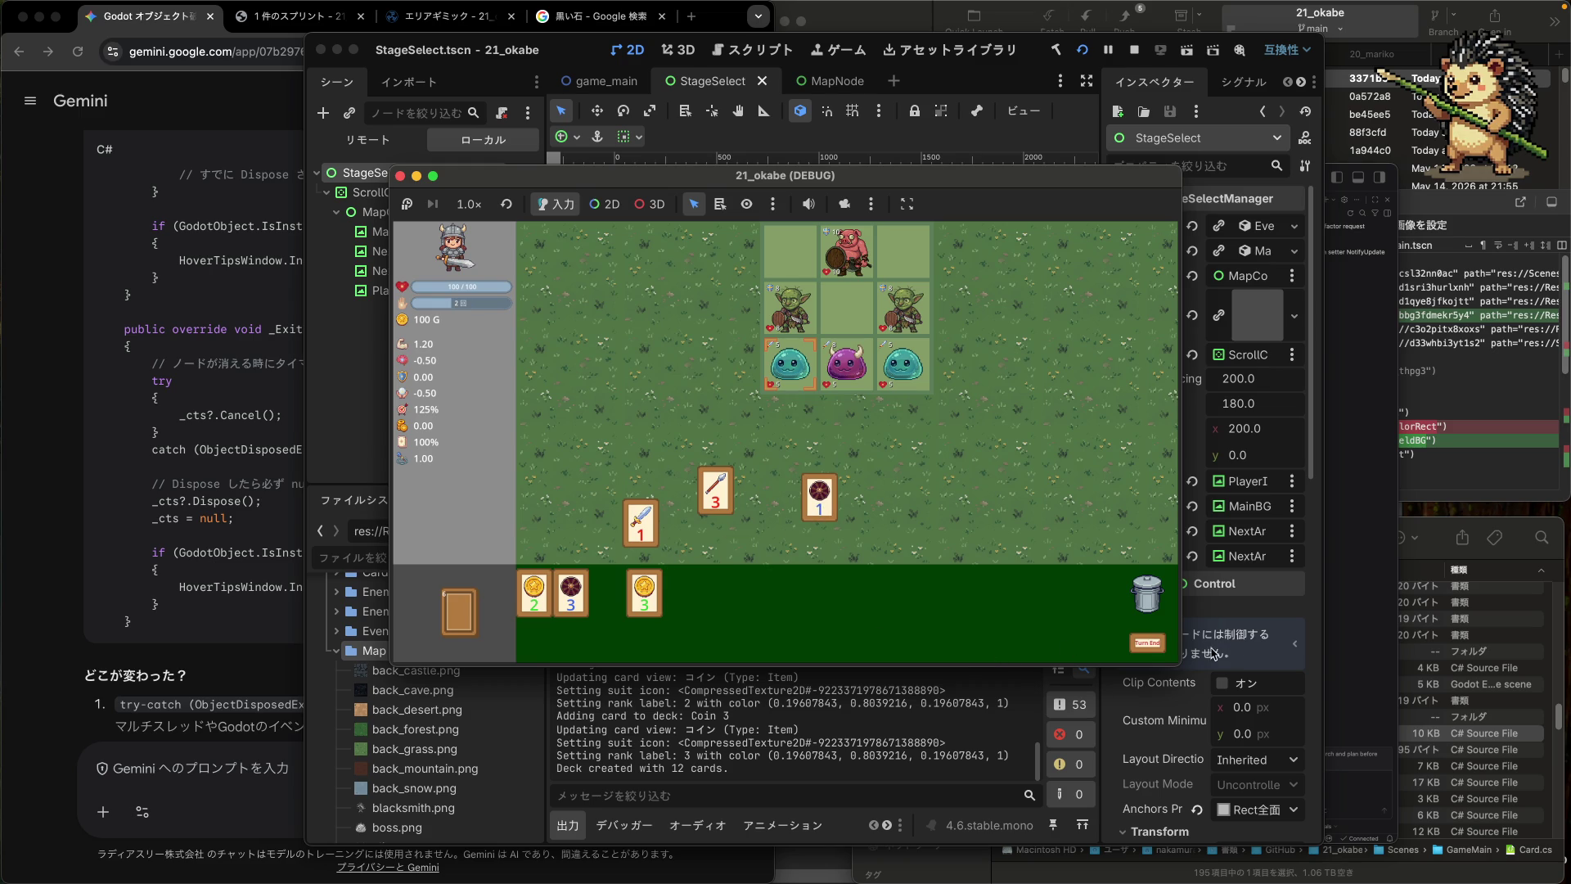
pyautogui.click(400, 176)
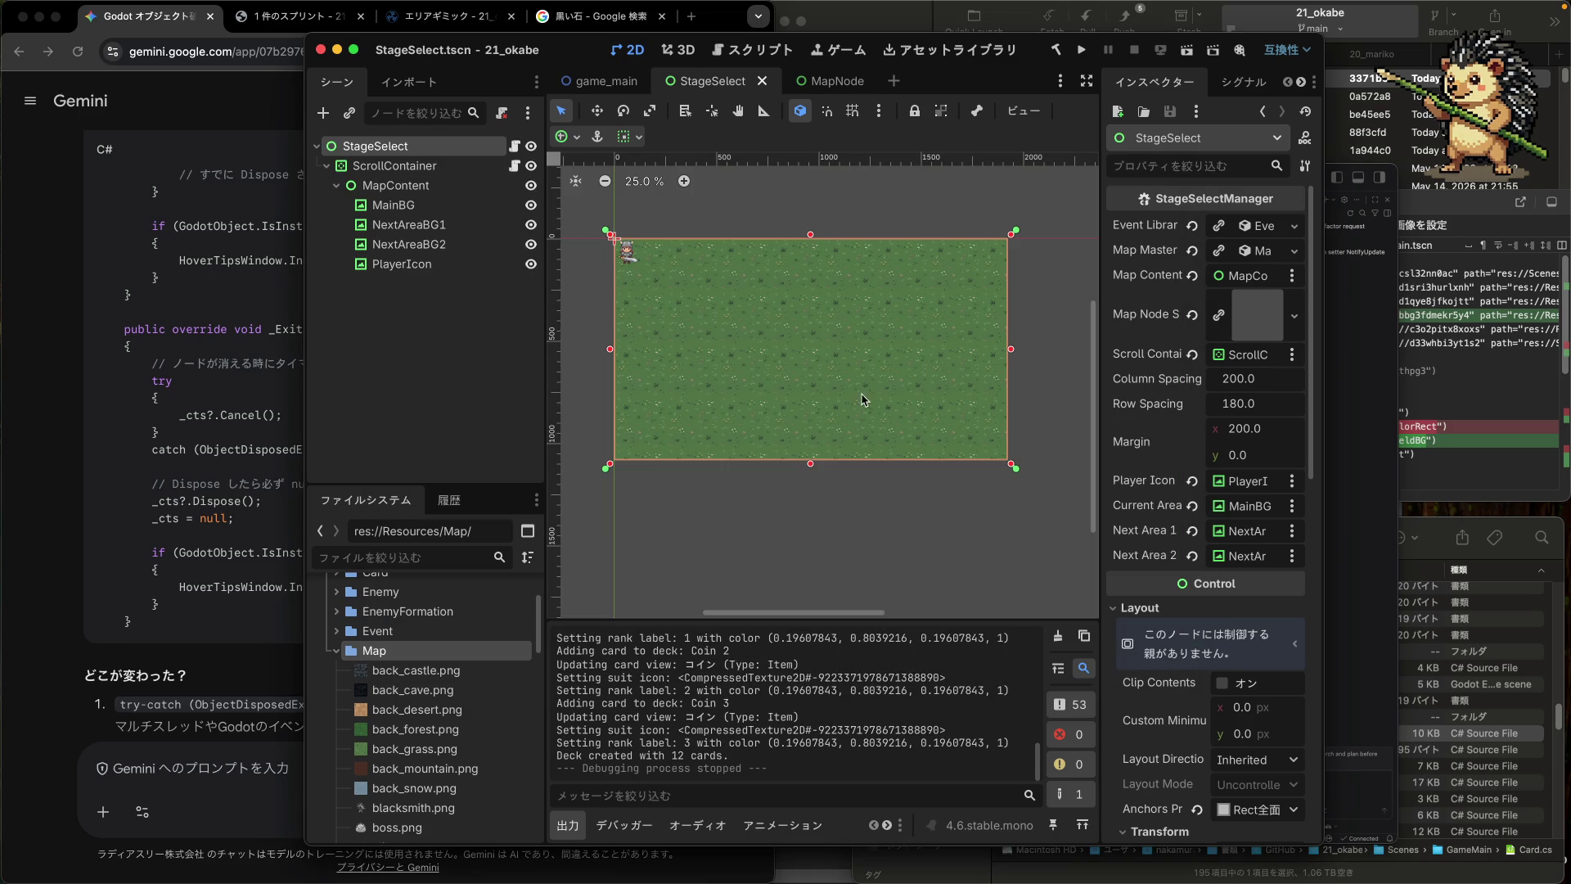
pyautogui.click(1369, 522)
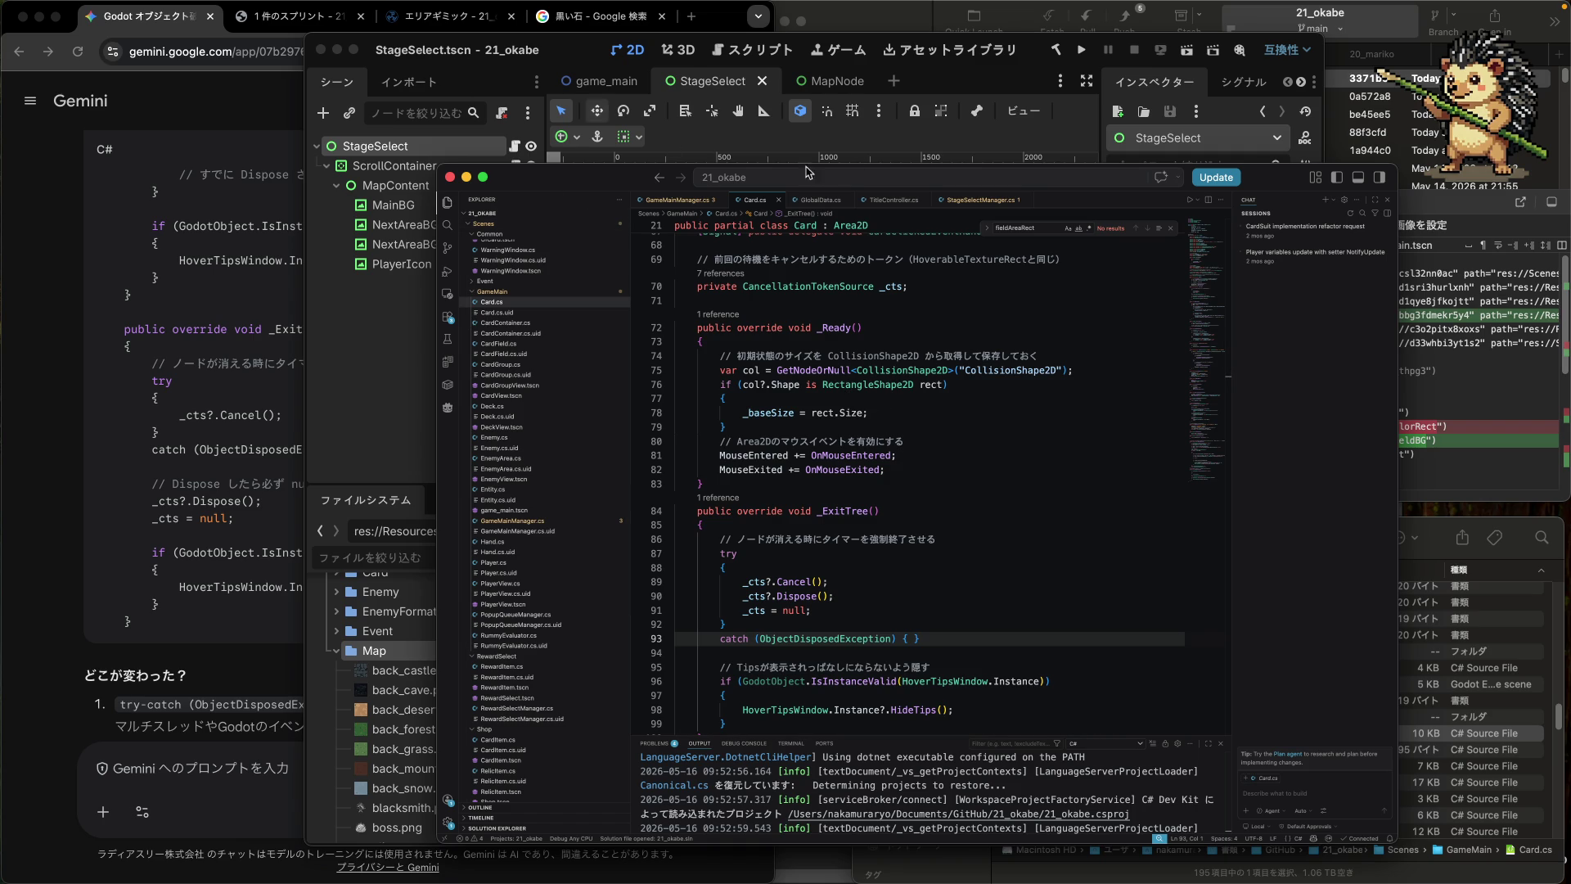
# - Stage the Card.cs change from Fork's Local Changes
pyautogui.click(899, 13)
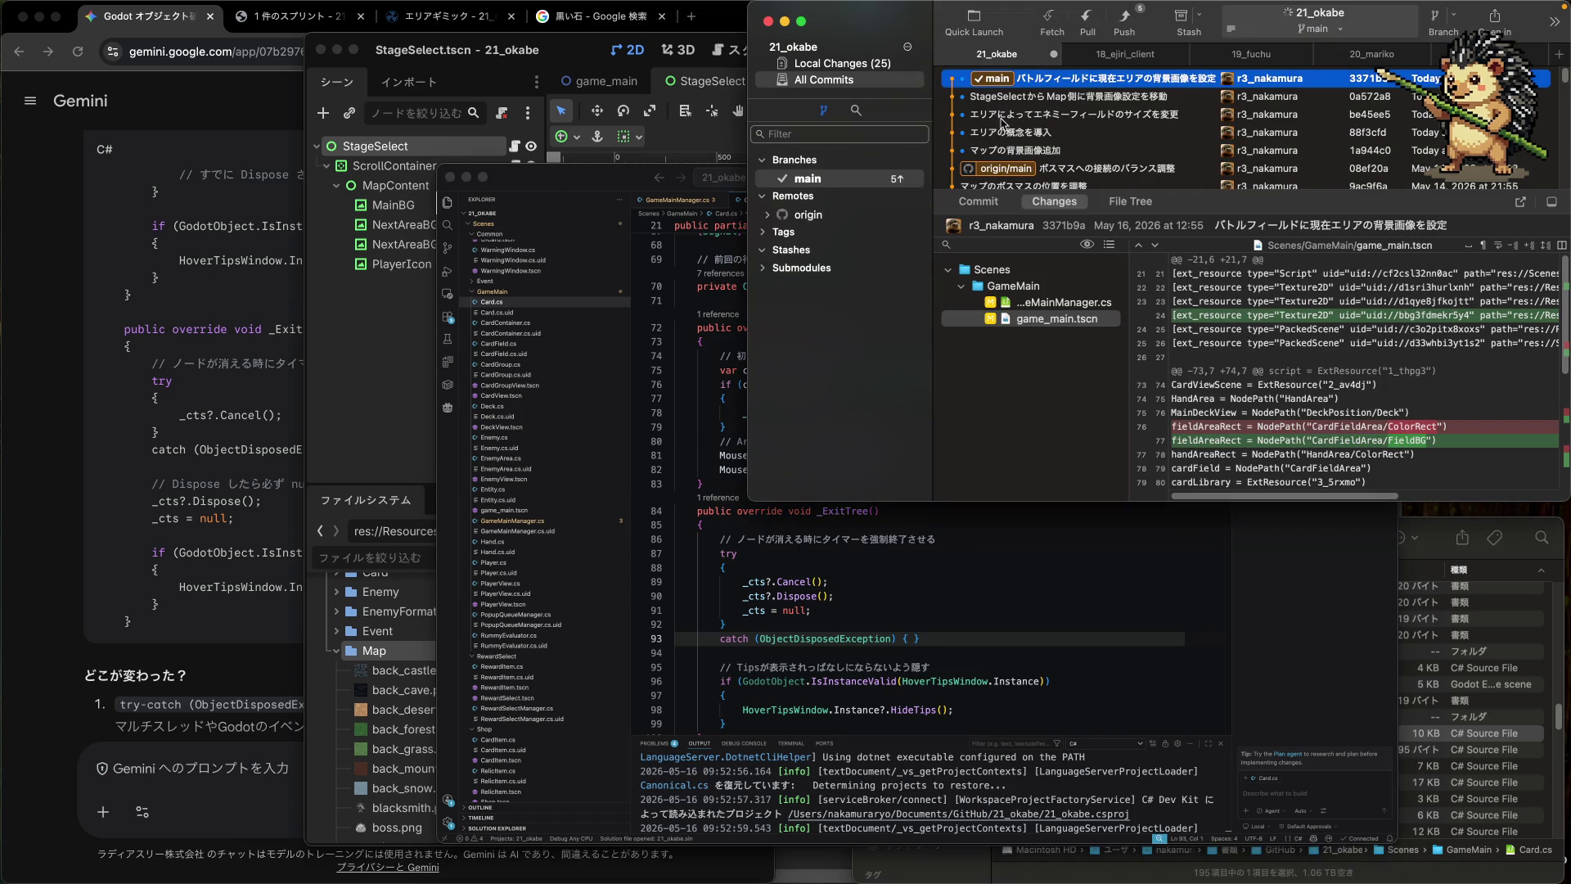
pyautogui.click(841, 69)
pyautogui.moveTo(1061, 160); pyautogui.dragTo(1078, 364)
# - Begin the commit subject with 'カードの'
pyautogui.click(1197, 434)
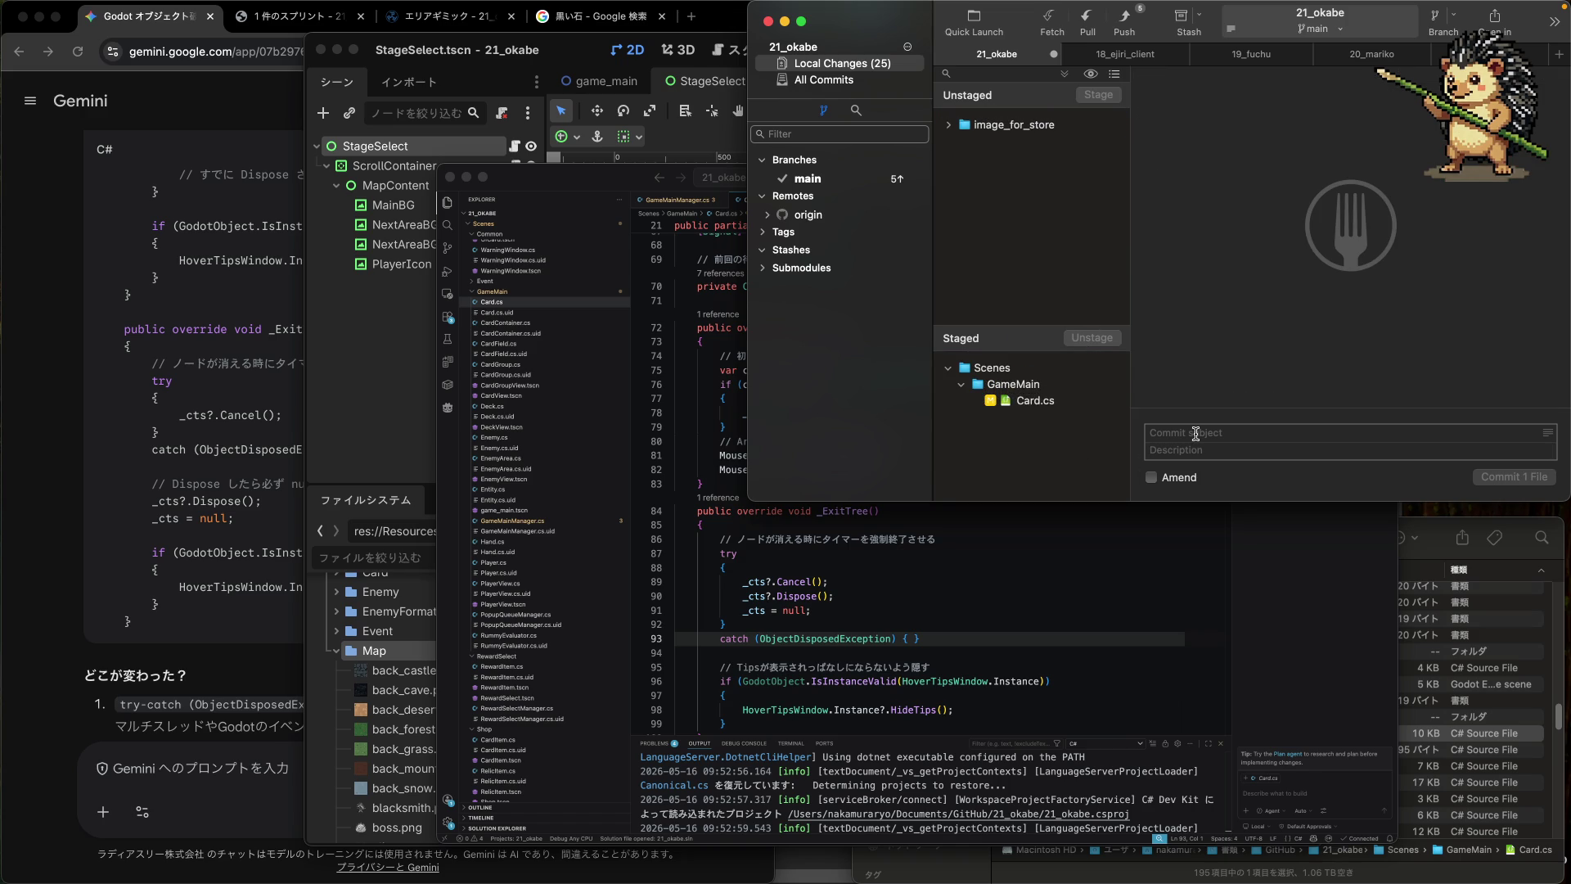
pyautogui.write('カード')
pyautogui.write('はい')
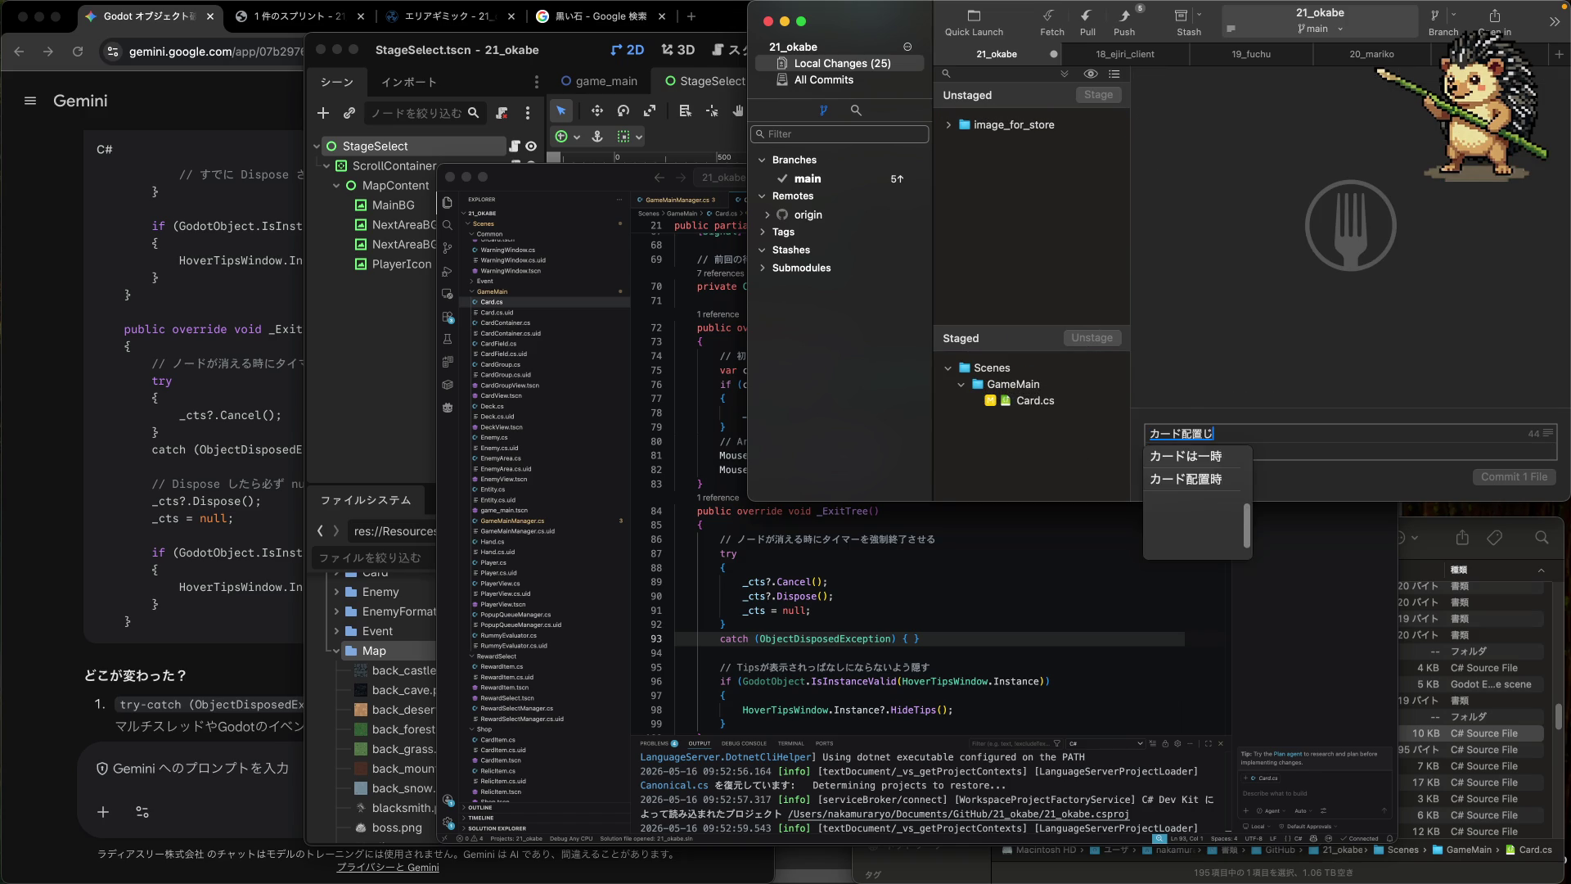
pyautogui.press('BackSpace')
pyautogui.press('BackSpace')
pyautogui.write('の')
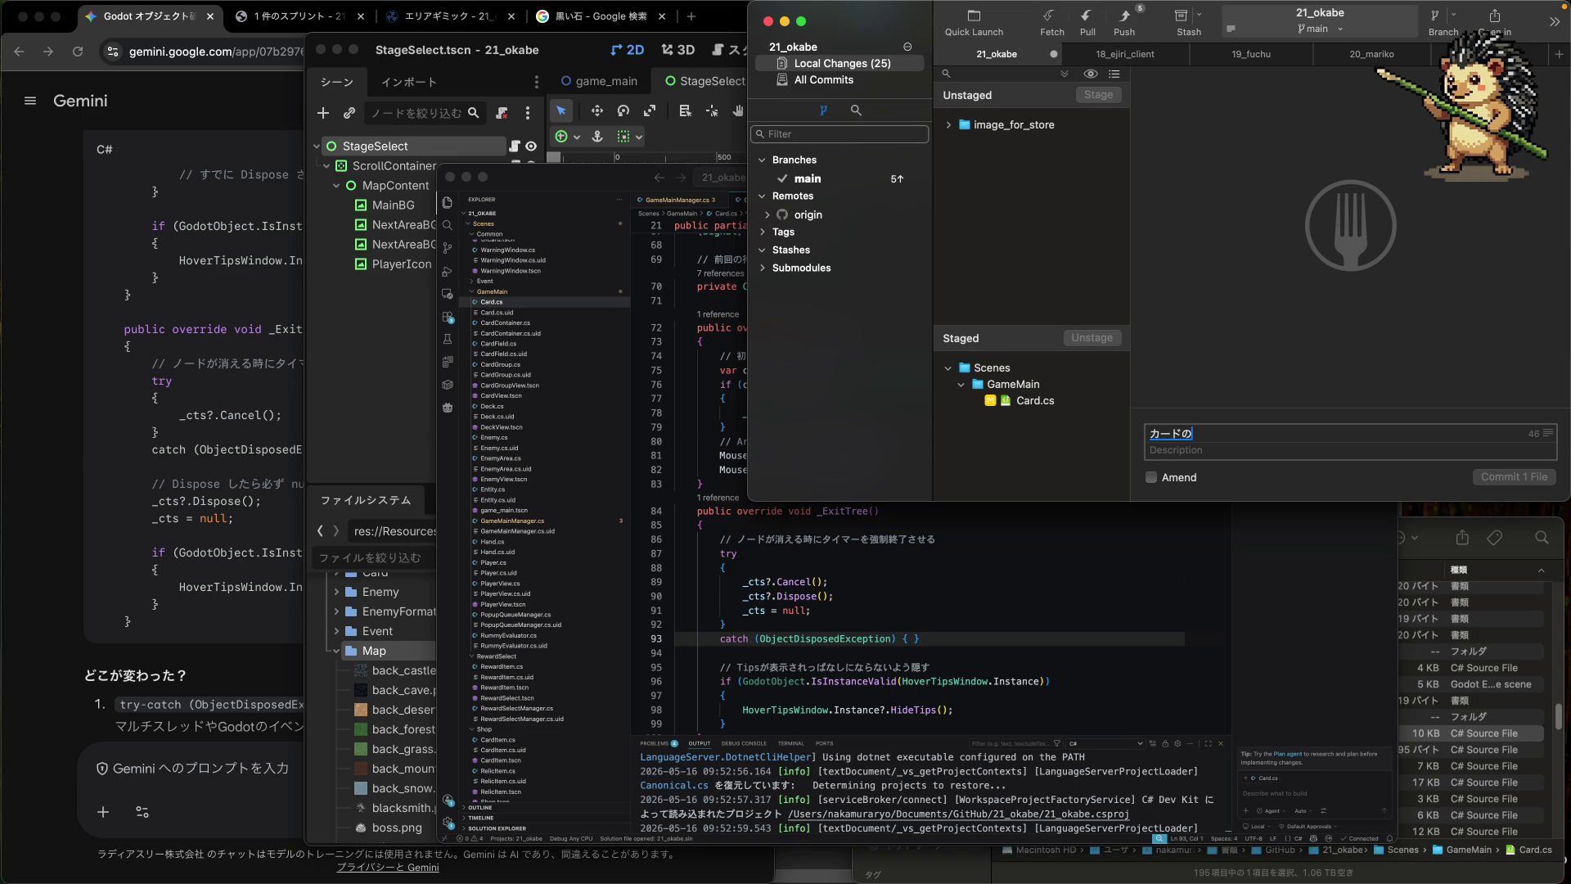
pyautogui.press('Eisu_toggle')
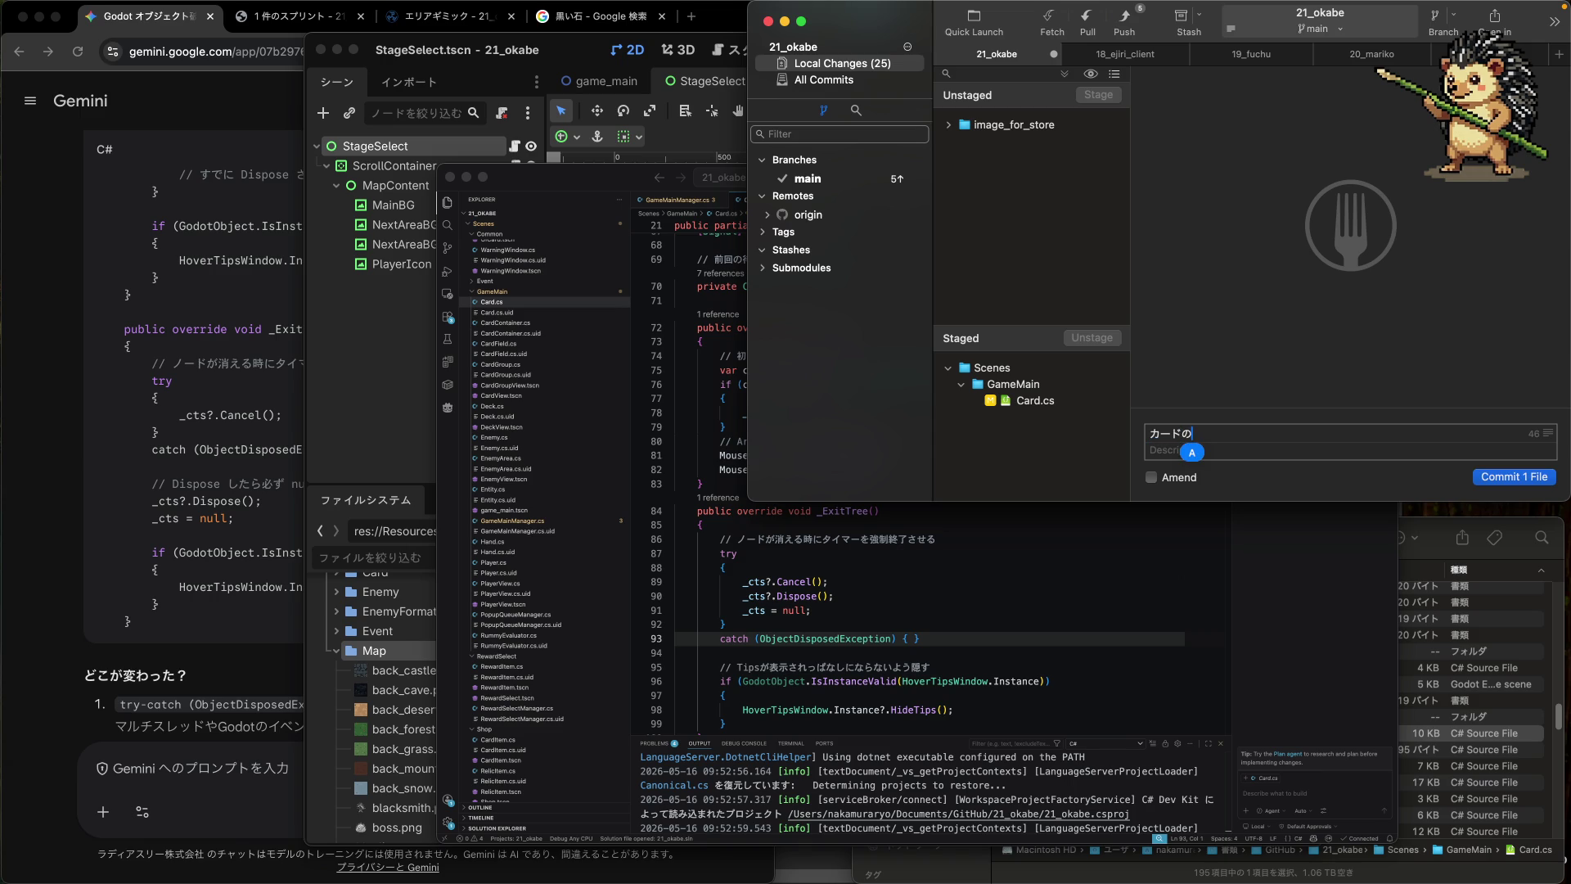
# - Review Card.cs's exception handling and select the OnMouseExited method name
pyautogui.click(956, 599)
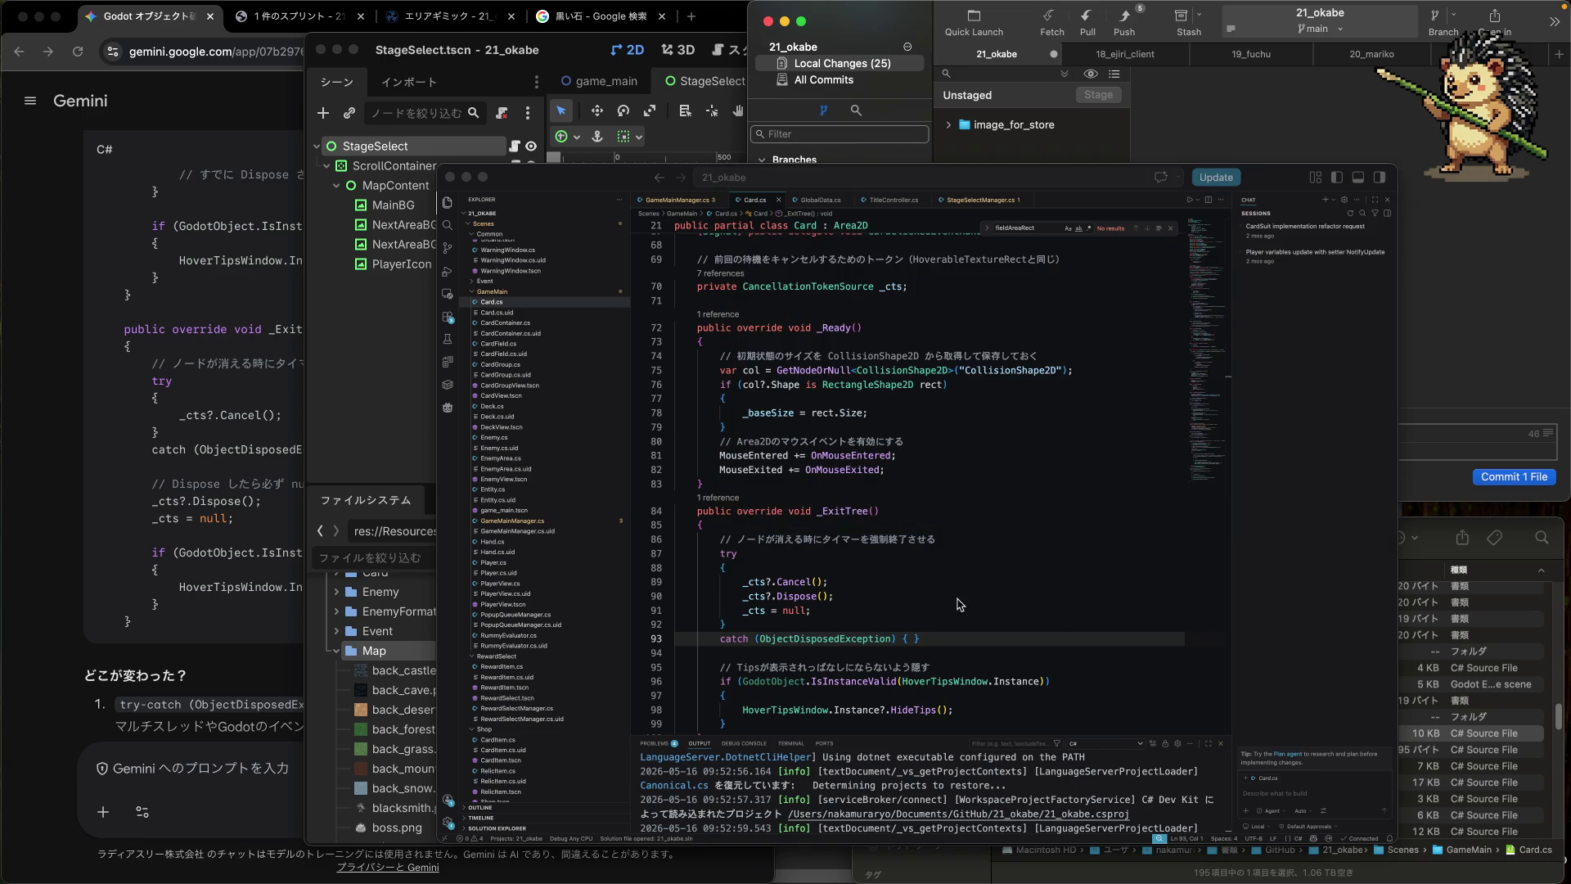
pyautogui.scroll(-20, 956, 599)
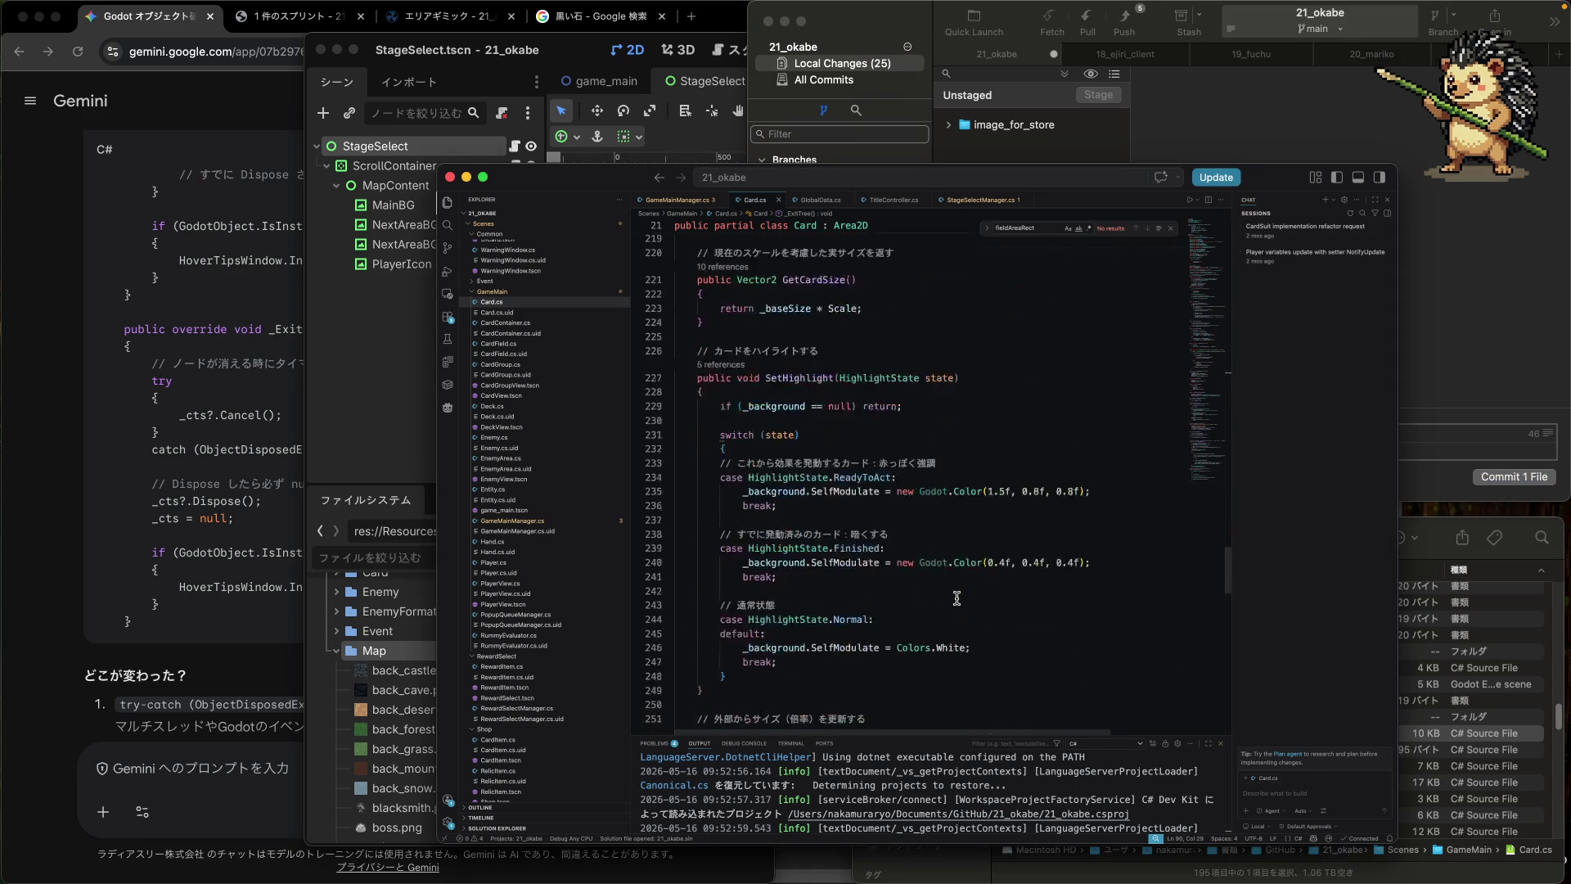
pyautogui.scroll(5, 949, 585)
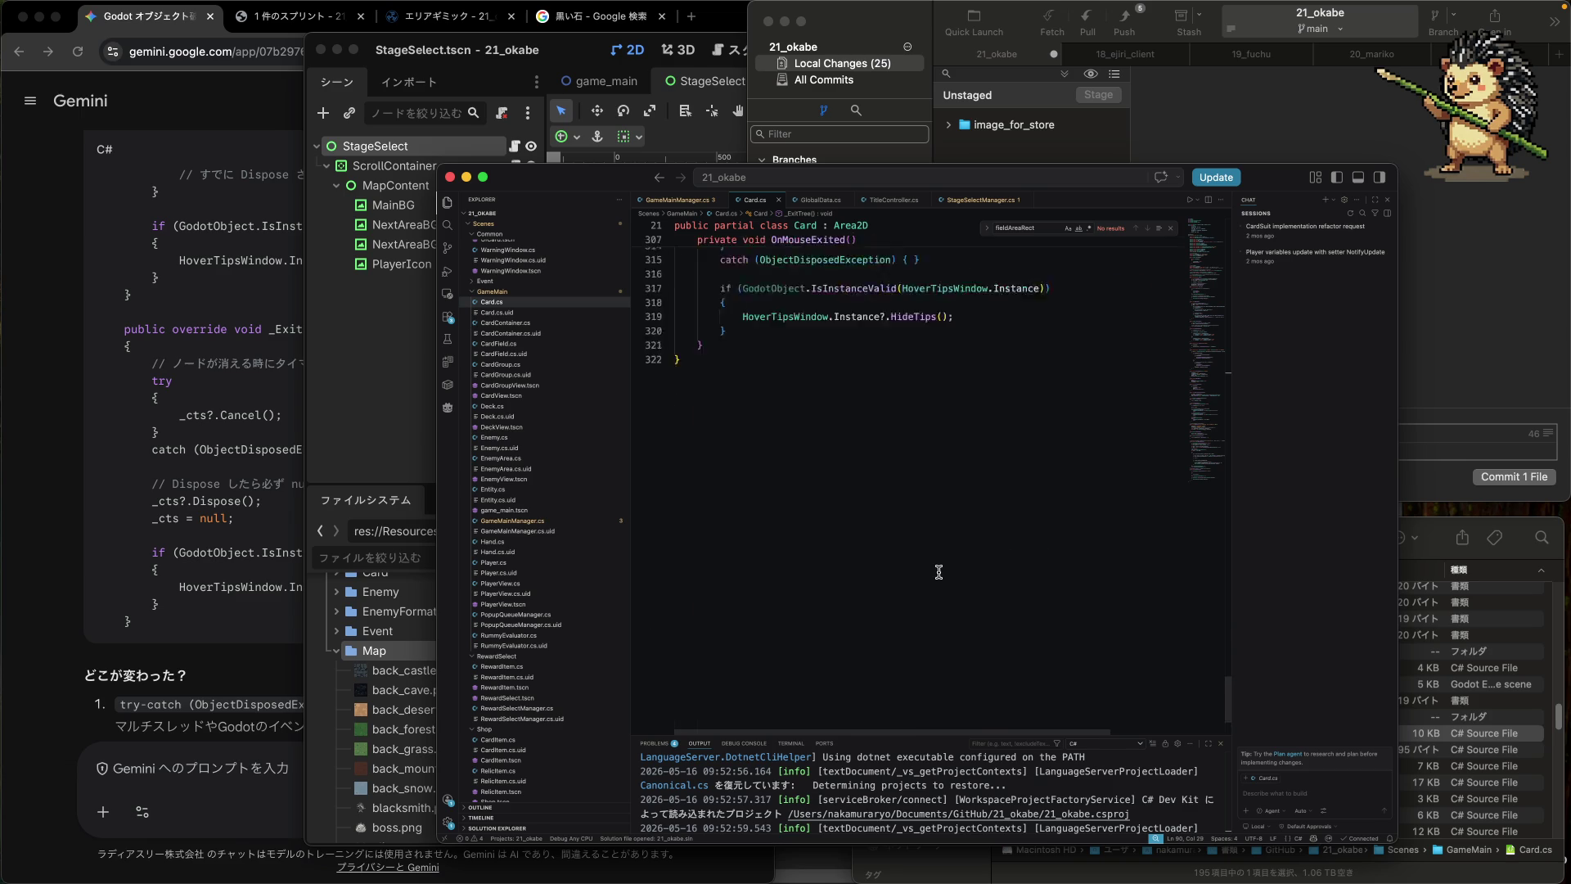
pyautogui.scroll(-3, 938, 575)
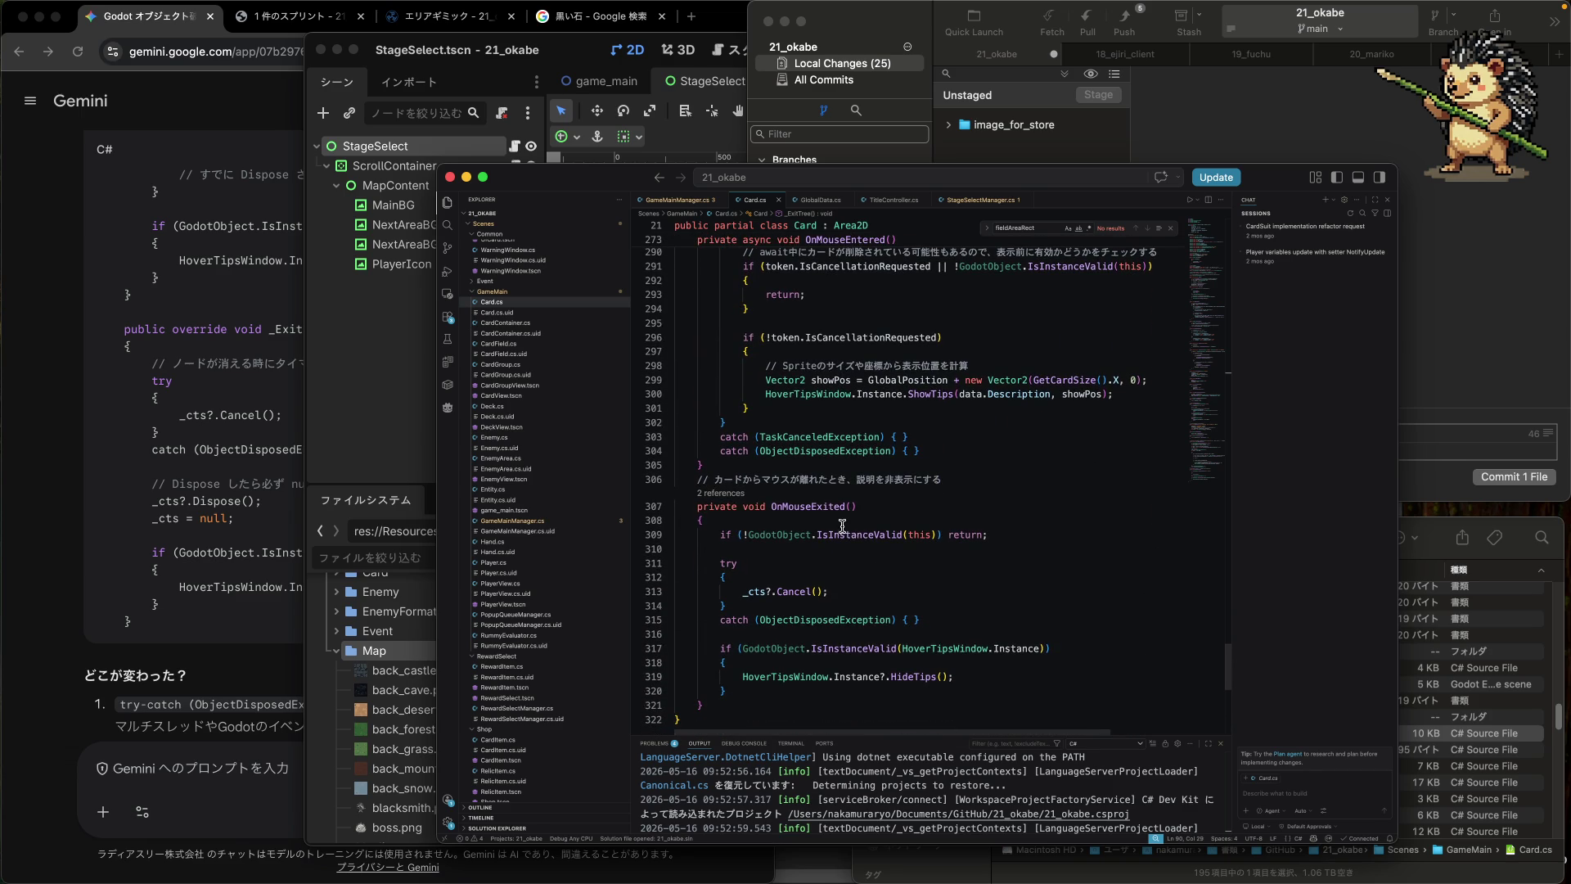
pyautogui.doubleClick(830, 516)
pyautogui.doubleClick(830, 508)
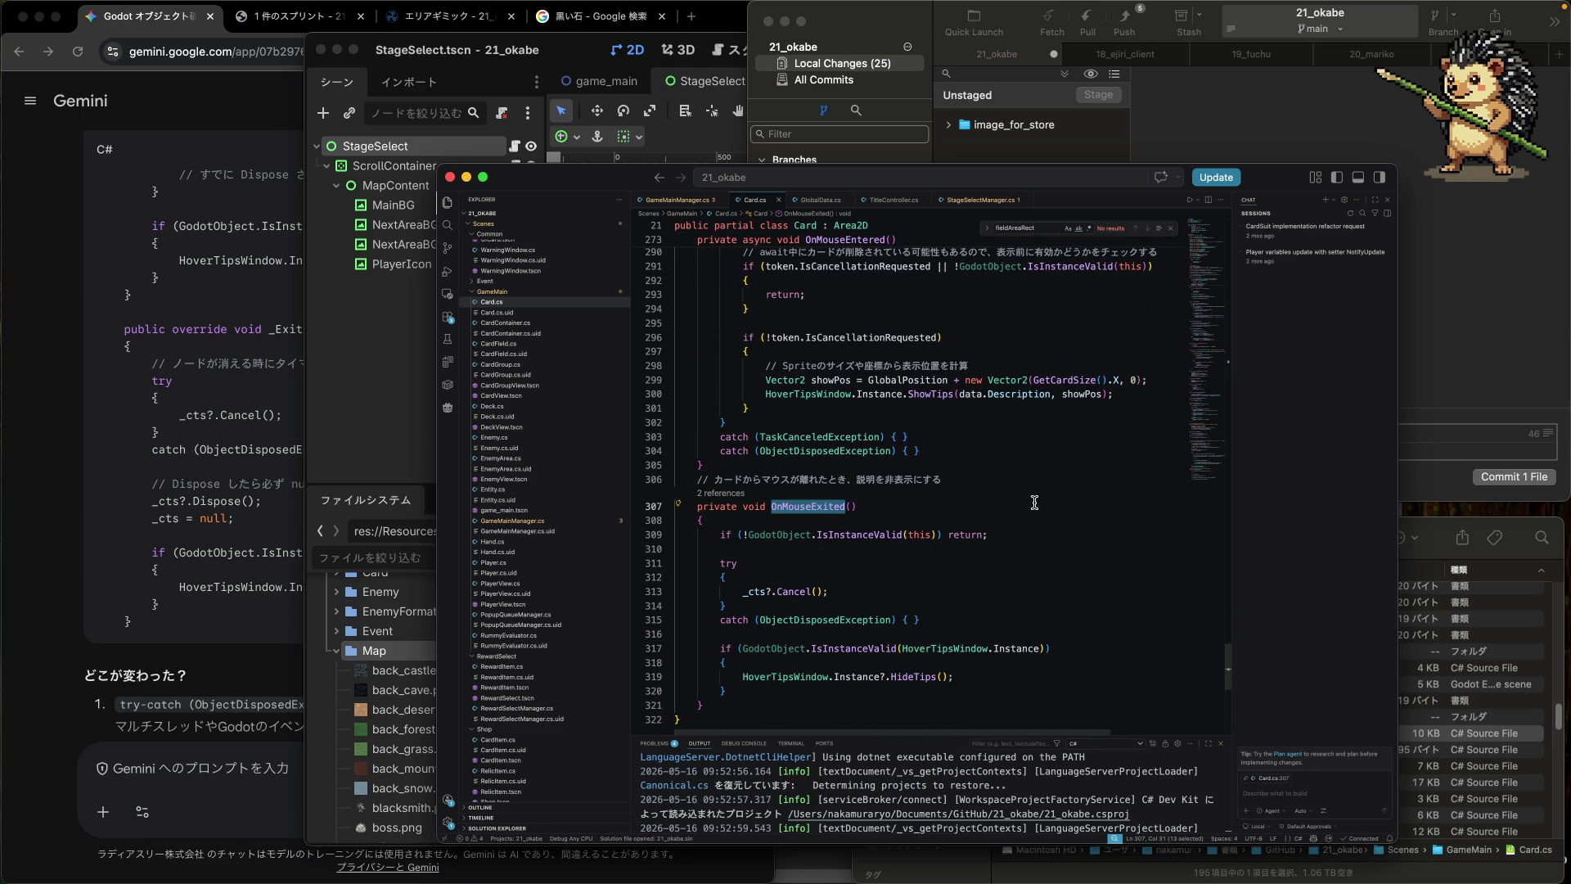
pyautogui.click(1199, 121)
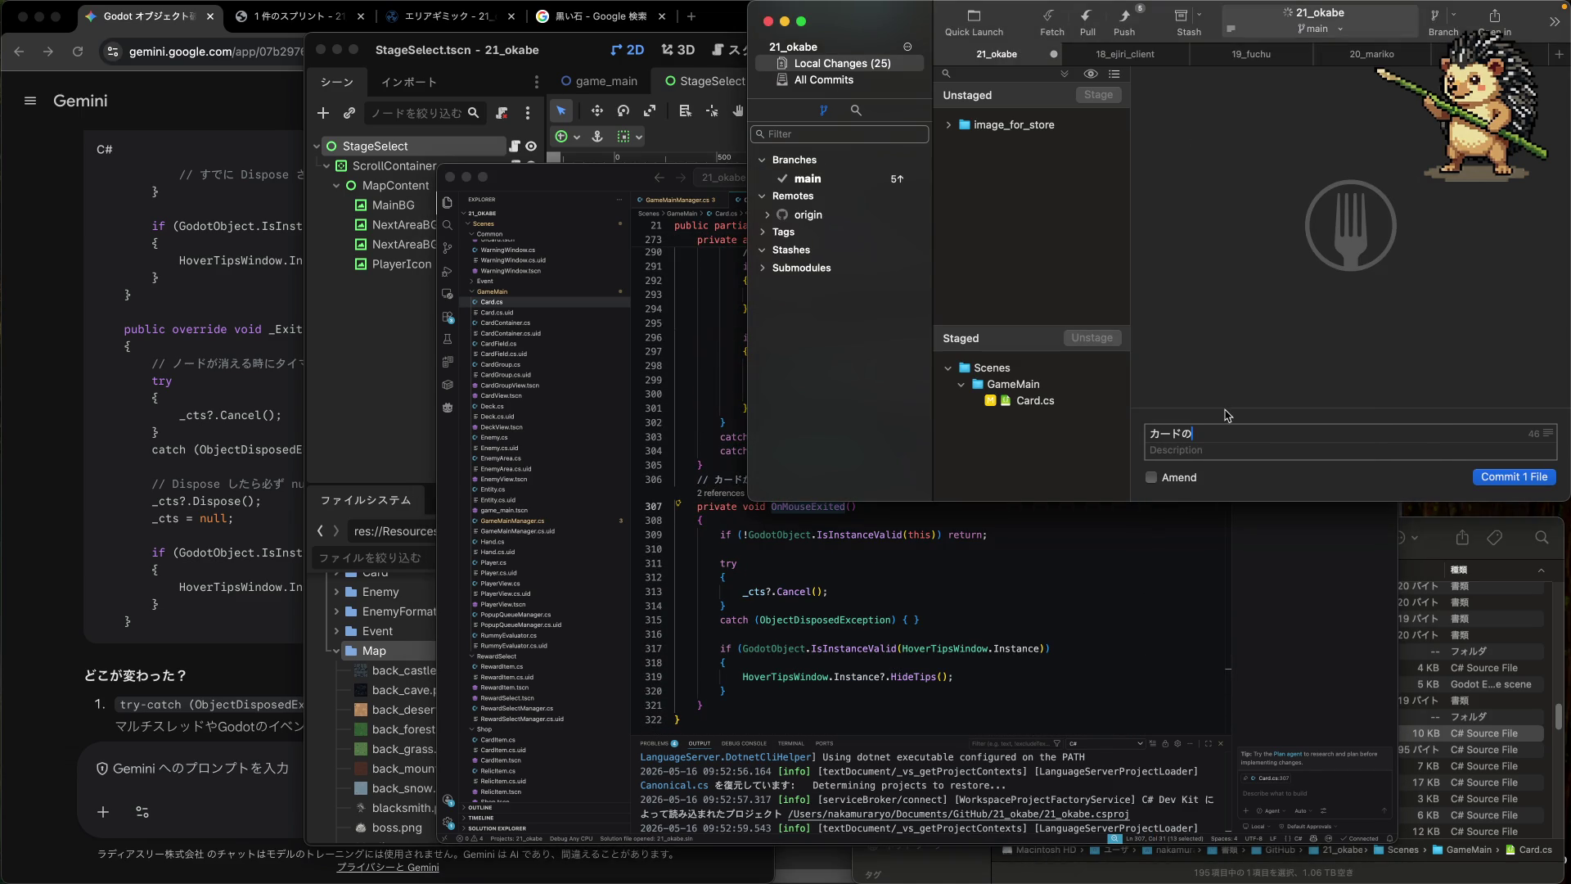
# - Replace the Fork commit summary with 'Card.OnMouseExited での', pasting in the method name
pyautogui.press('BackSpace')
pyautogui.press('BackSpace')
pyautogui.press('BackSpace')
pyautogui.write('Card.')
pyautogui.write('OnMouseExited')
pyautogui.write('での')
pyautogui.press('Return')
# - Finish the summary with 'エラー対応' and commit the staged Card.cs file
pyautogui.write('エラー')
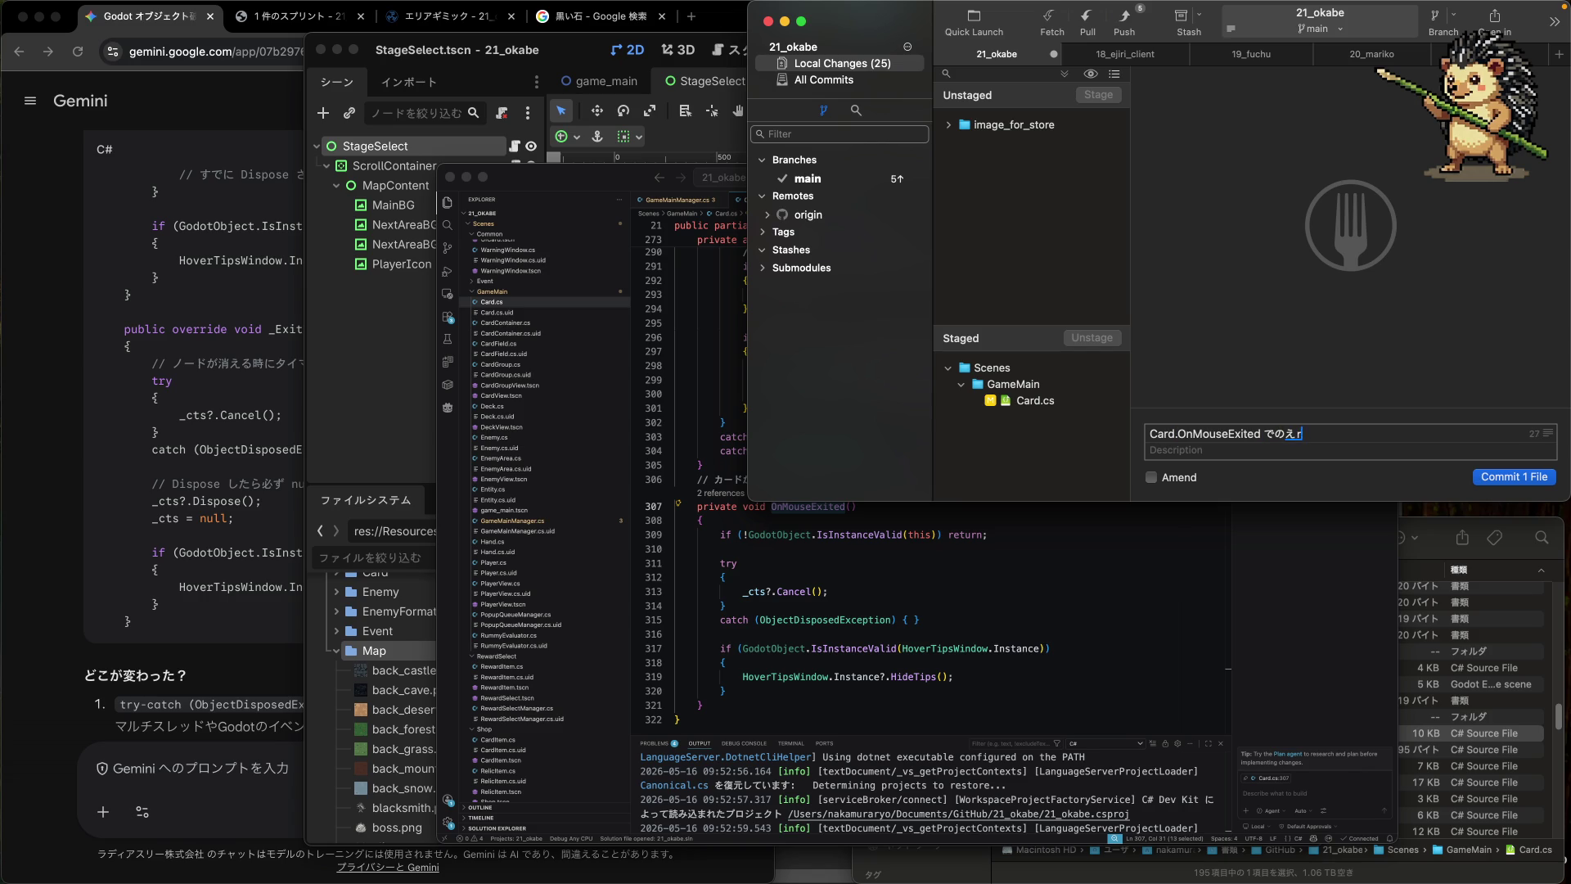
pyautogui.press('Return')
pyautogui.write('対応')
pyautogui.press('Return')
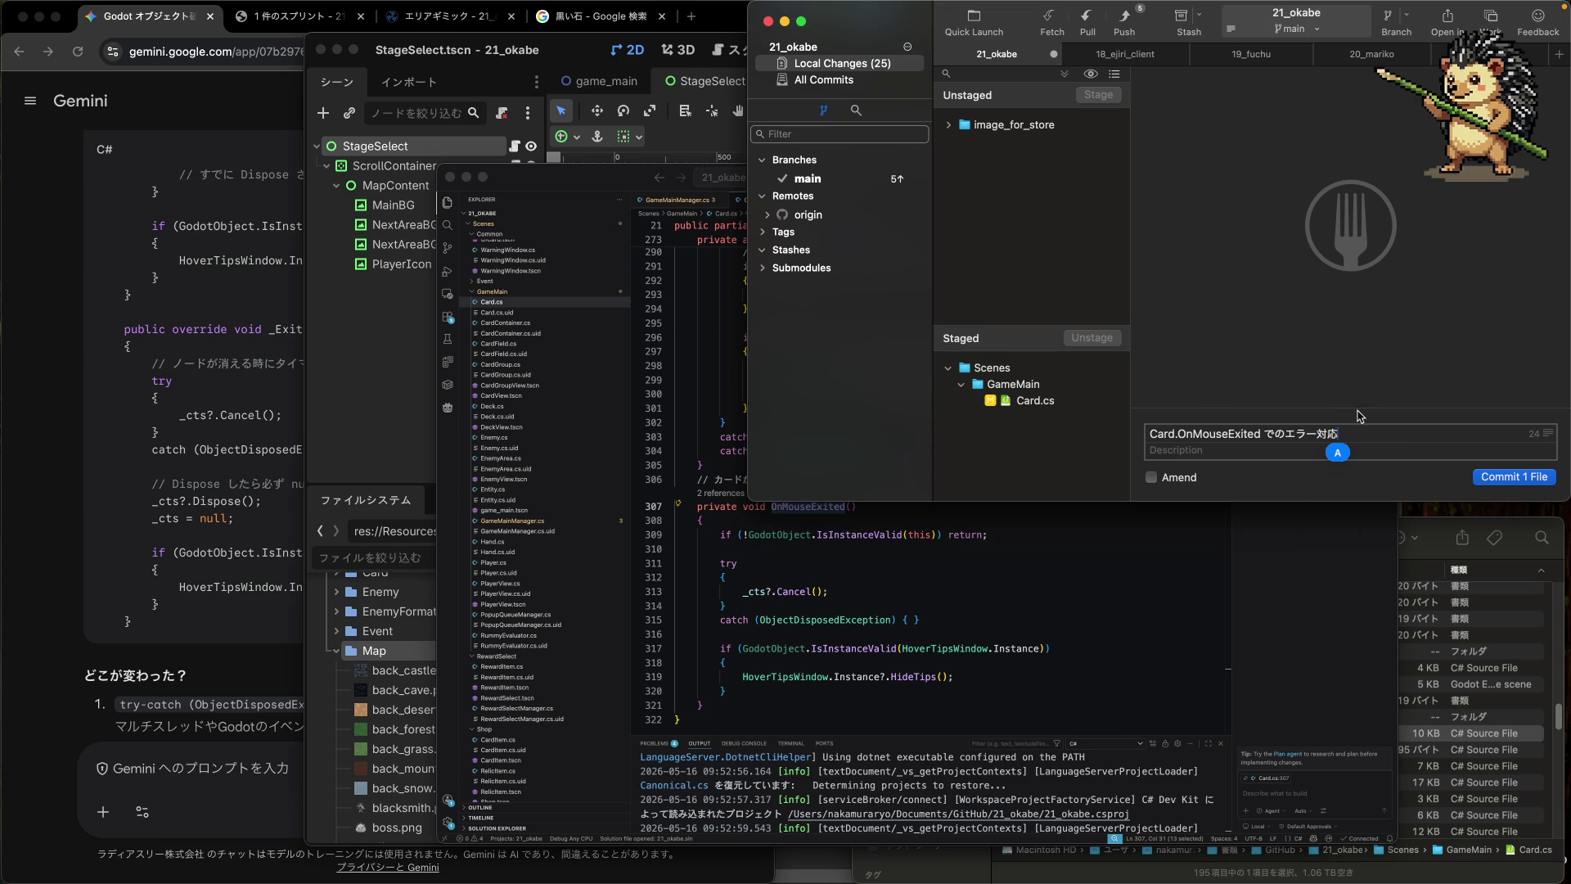
pyautogui.click(1495, 479)
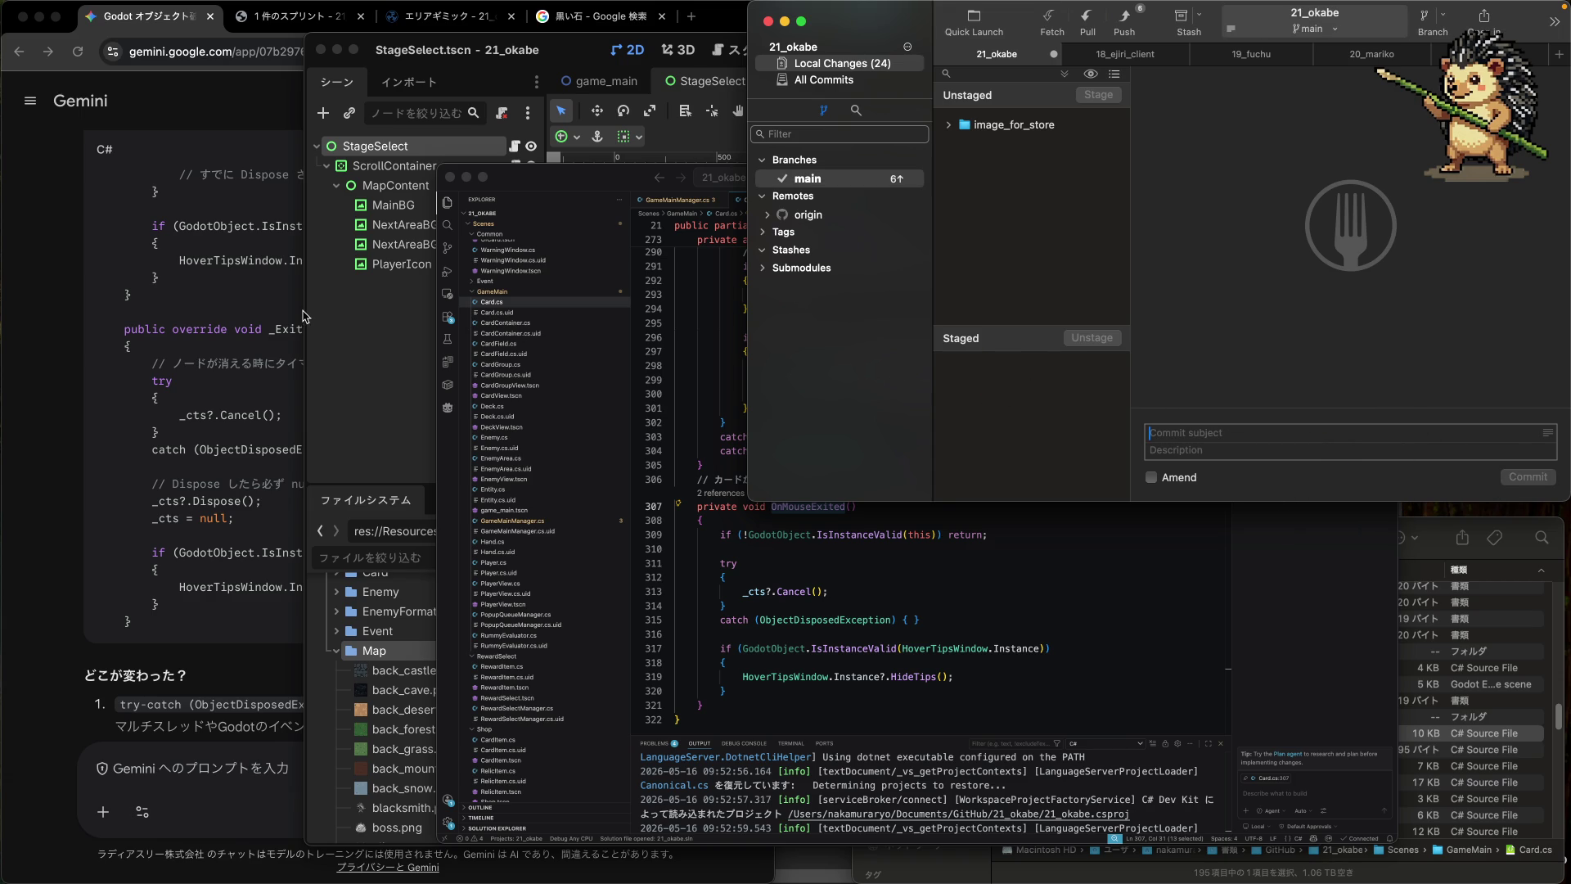
pyautogui.click(217, 344)
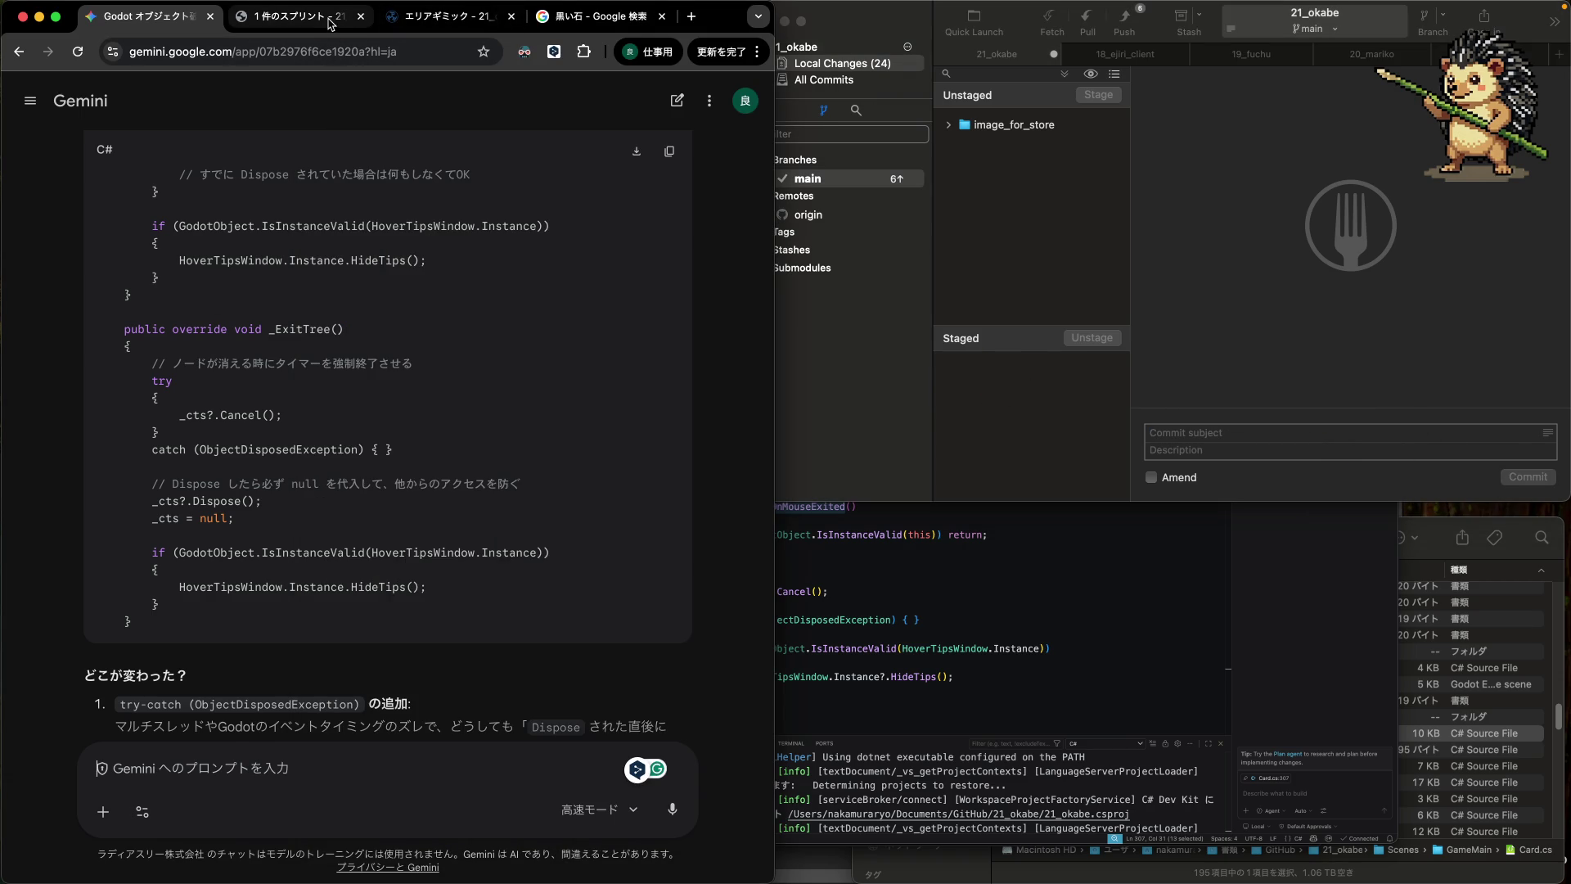
# - Bring up the 21_okabe Jira sprint board, reposition OKB-135 within 完了, and drag OKB-124 toward 進行中
pyautogui.click(331, 23)
pyautogui.click(486, 385)
pyautogui.moveTo(401, 356)
pyautogui.moveTo(382, 353); pyautogui.dragTo(524, 315)
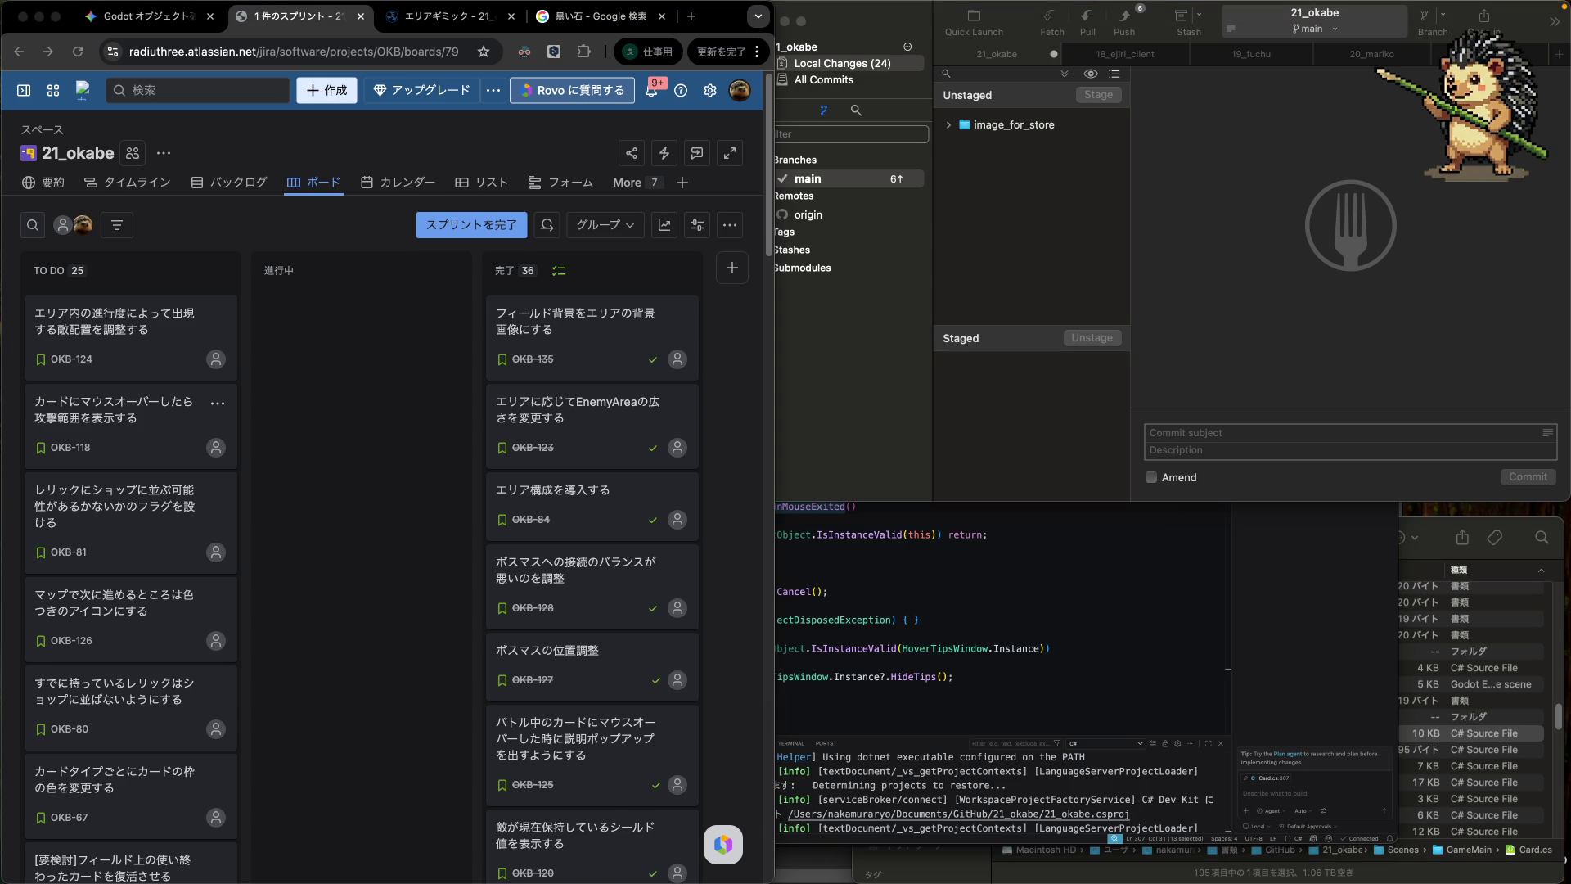
pyautogui.moveTo(312, 417)
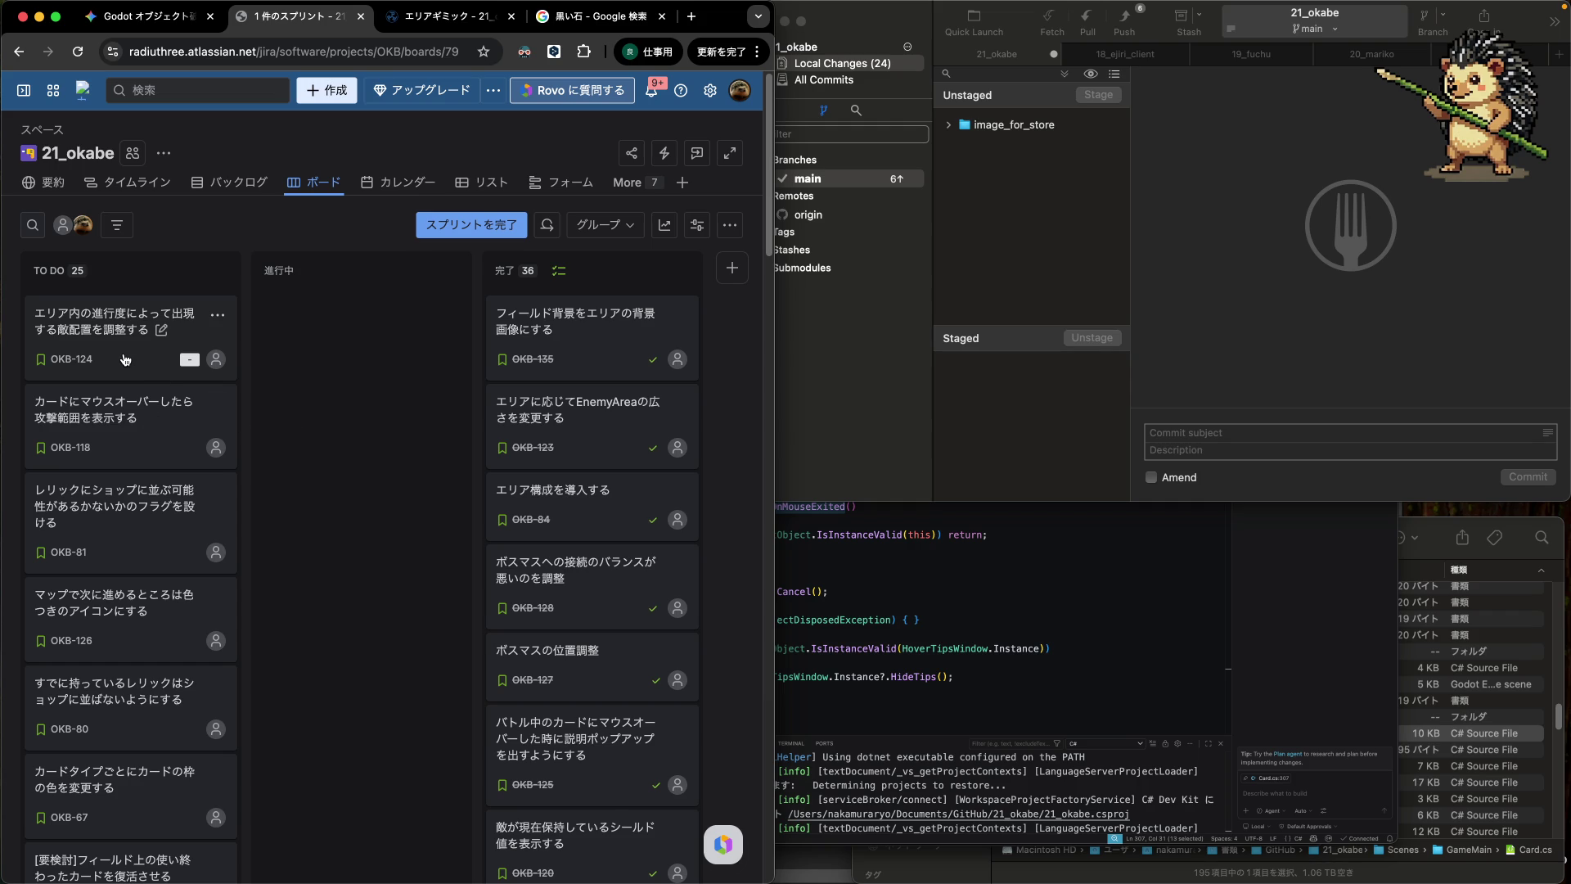
pyautogui.moveTo(124, 359); pyautogui.dragTo(319, 354)
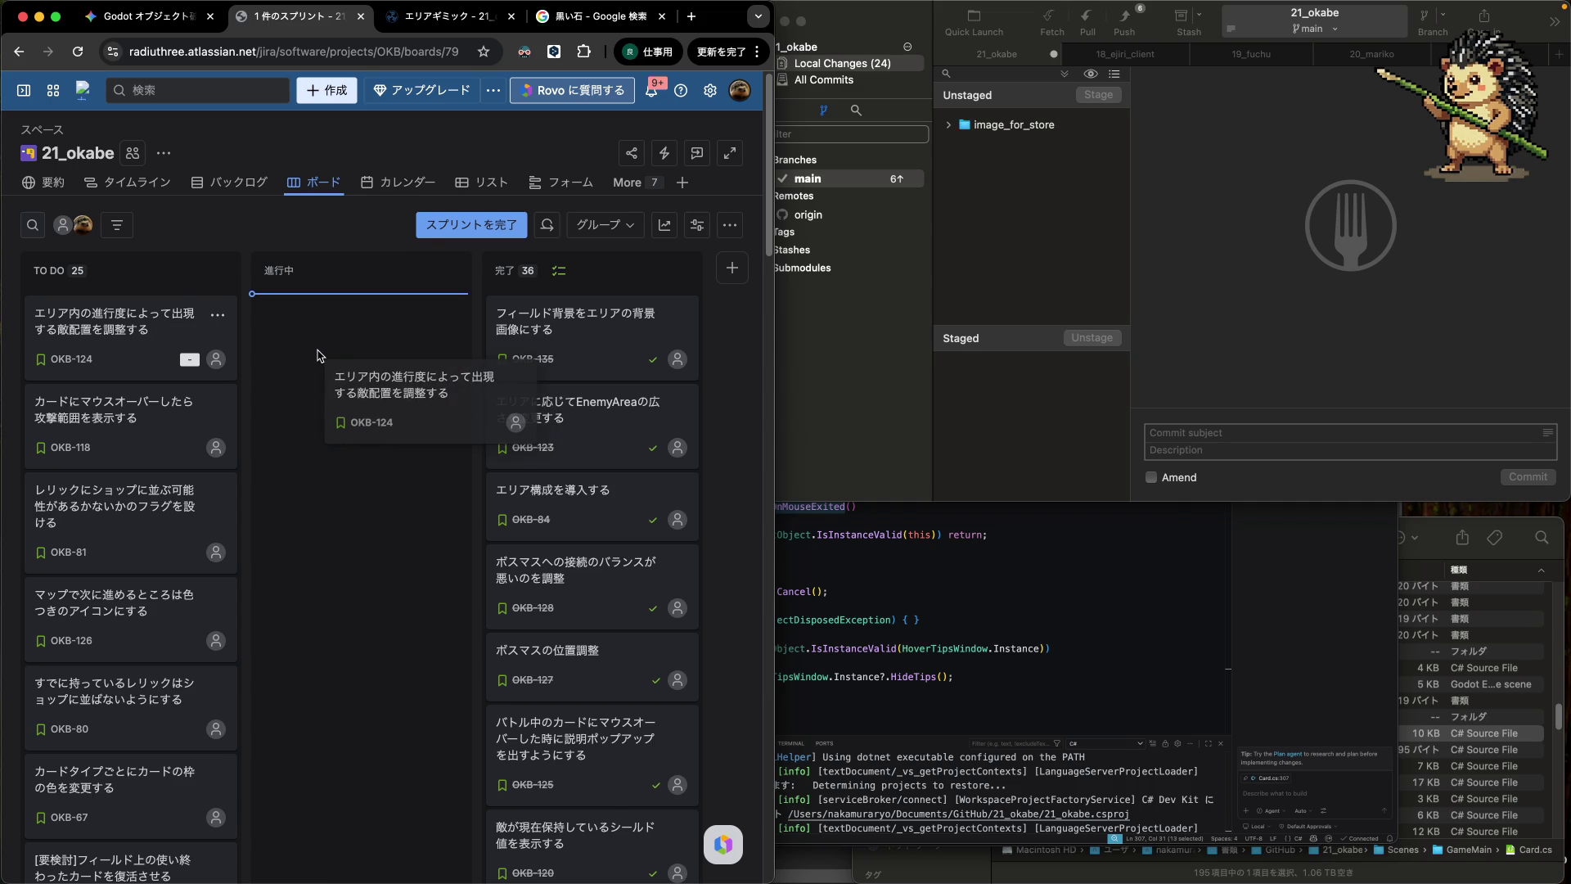
# - Drop OKB-124 into 進行中, then drag OKB-118 there from TO DO
pyautogui.moveTo(318, 354); pyautogui.dragTo(317, 353)
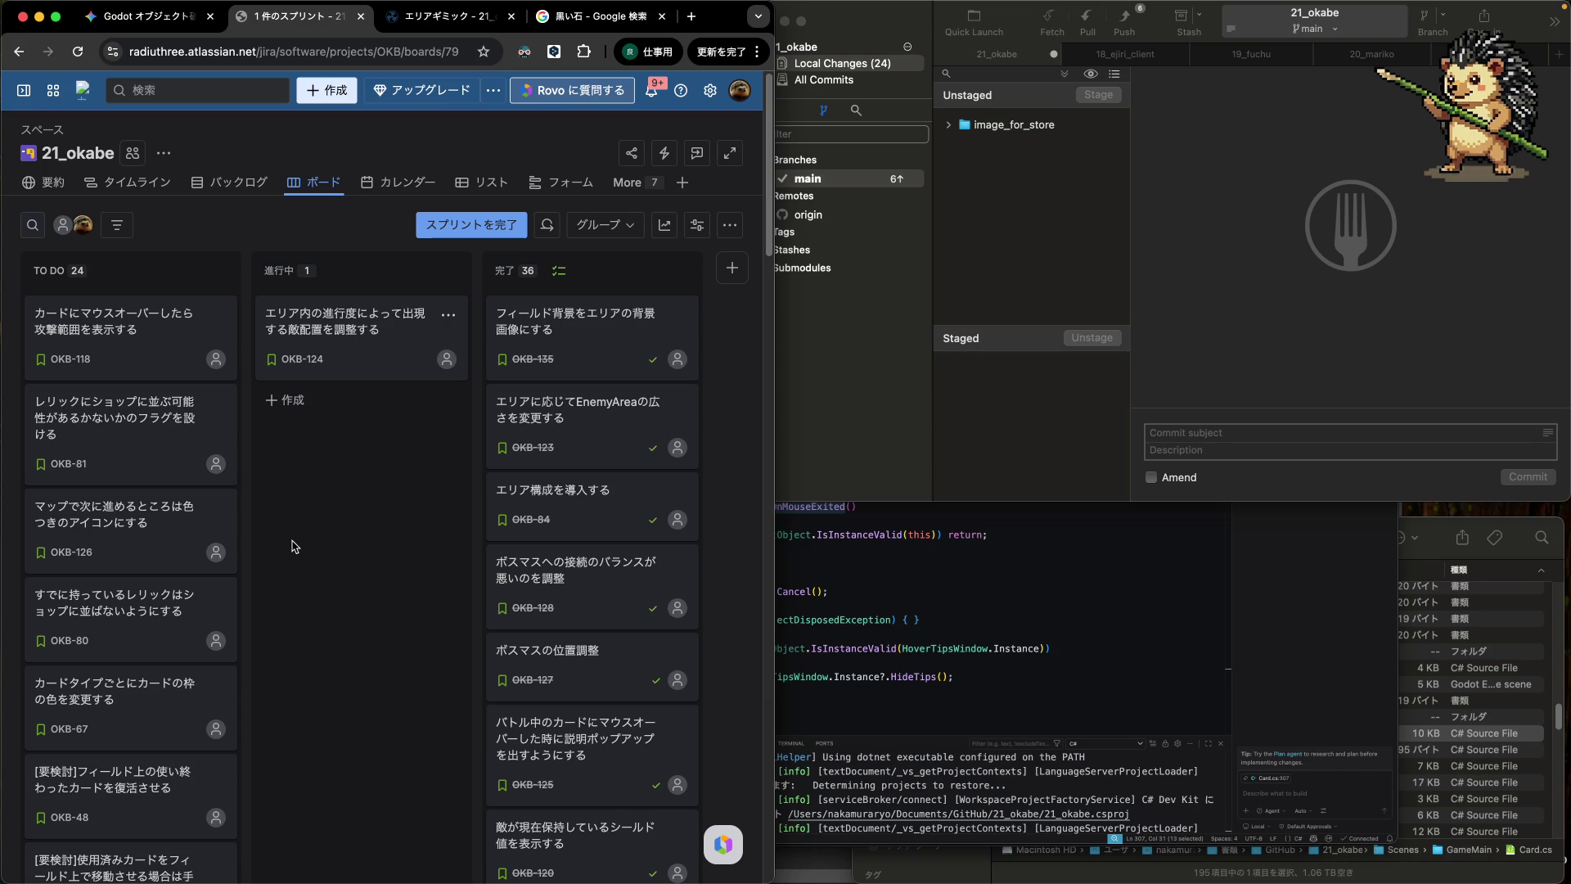
pyautogui.moveTo(133, 345)
pyautogui.mouseDown()
pyautogui.moveTo(314, 435)
pyautogui.moveTo(297, 434)
pyautogui.mouseUp()
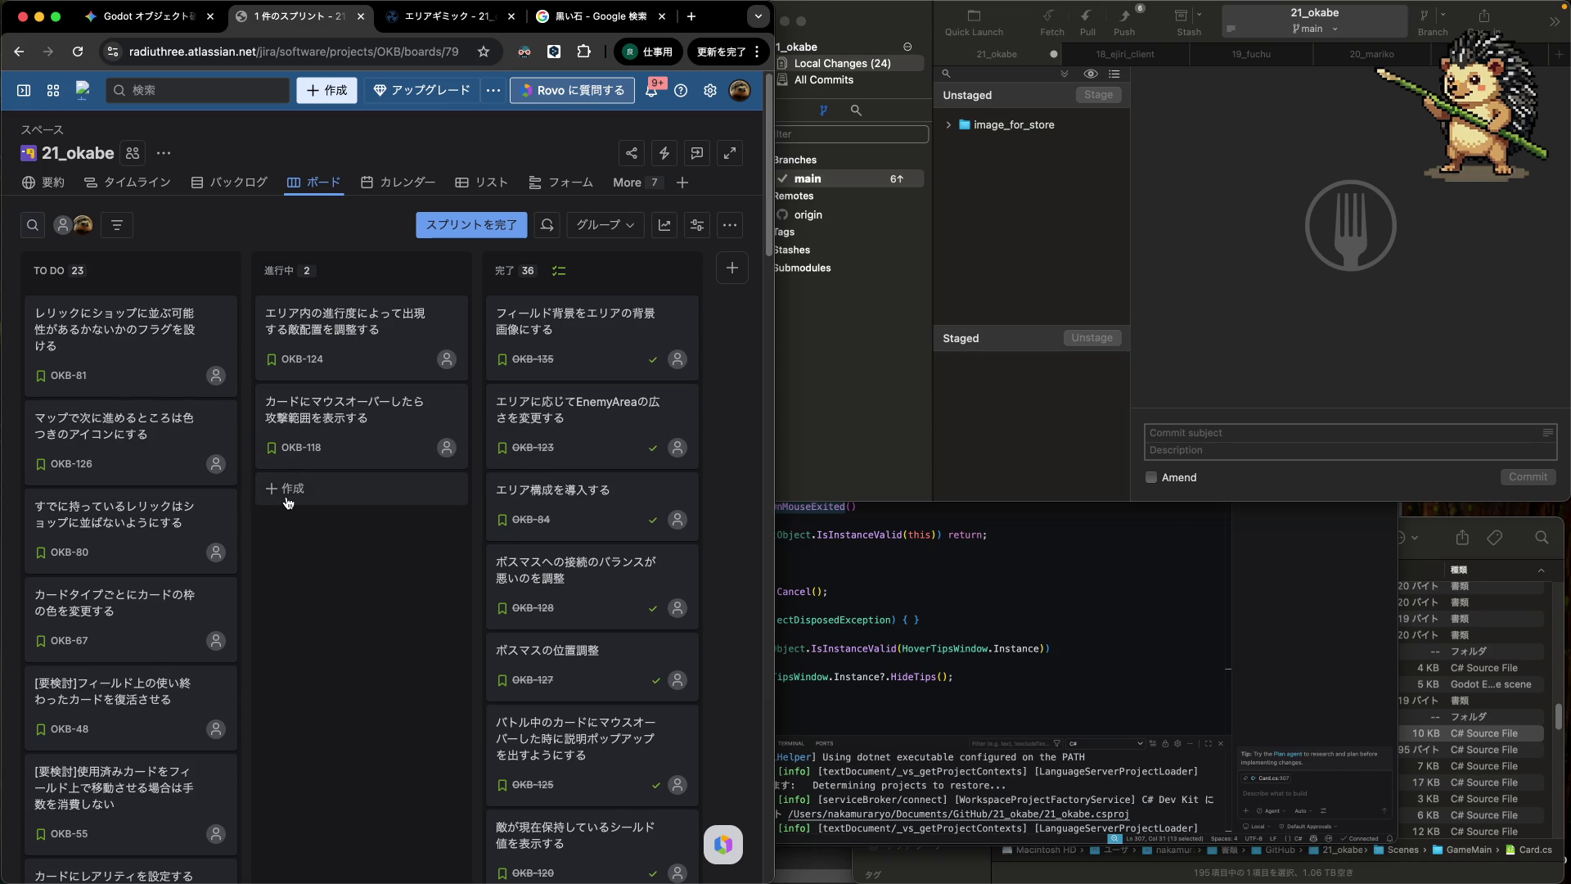
pyautogui.click(288, 496)
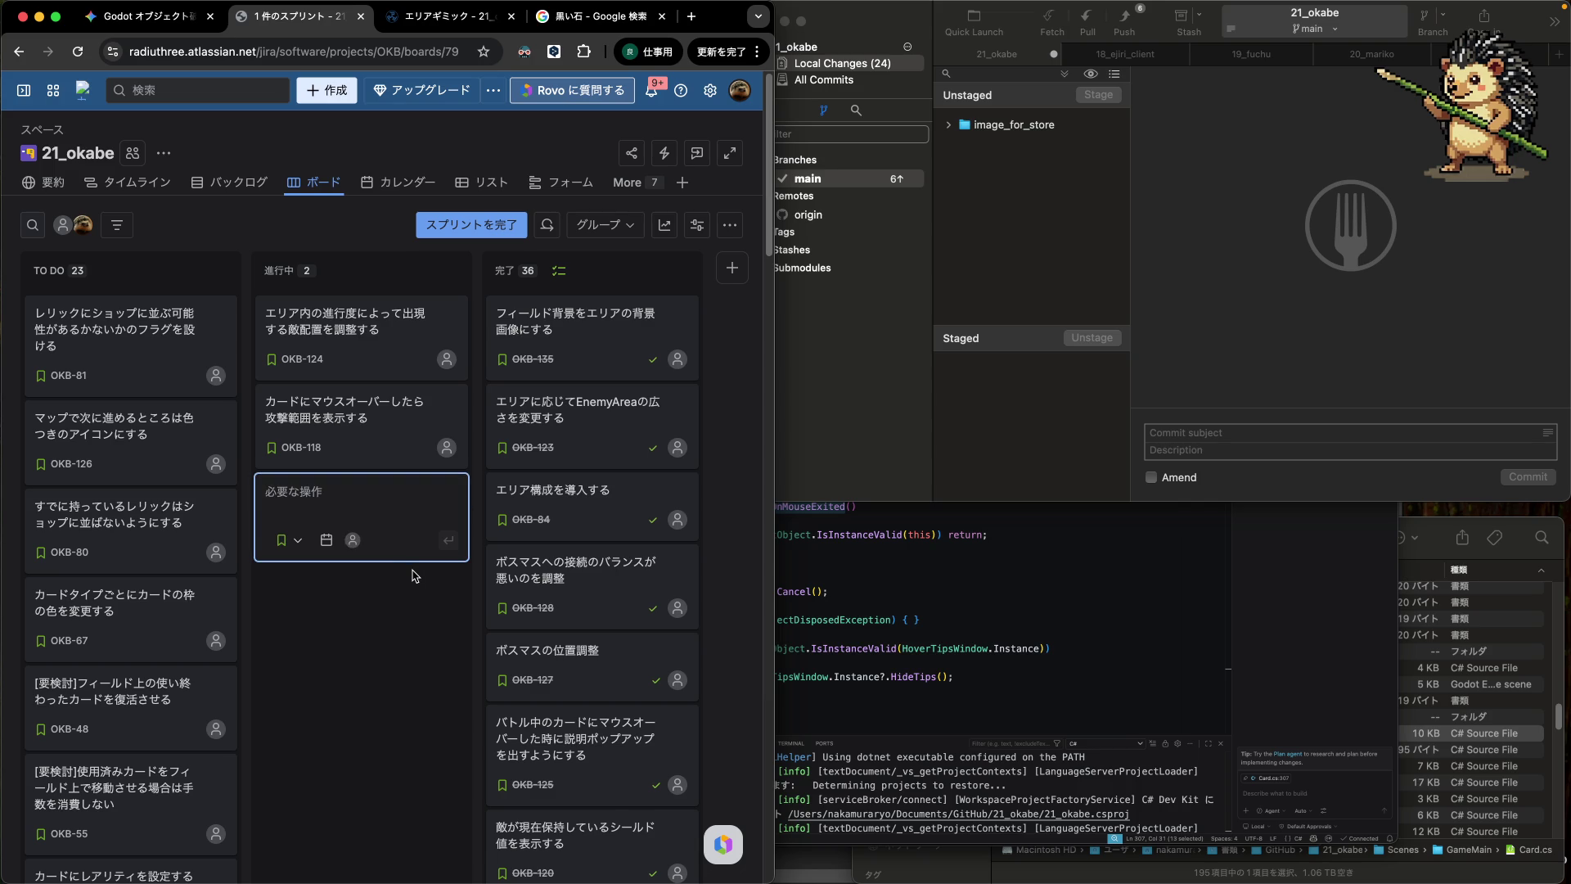
# - Enter the title 'カードに現在の最終的な効果値を表示する' to create OKB-136 under 進行中
pyautogui.write('カードに')
pyautogui.press('Return')
pyautogui.write('現在の')
pyautogui.press('Return')
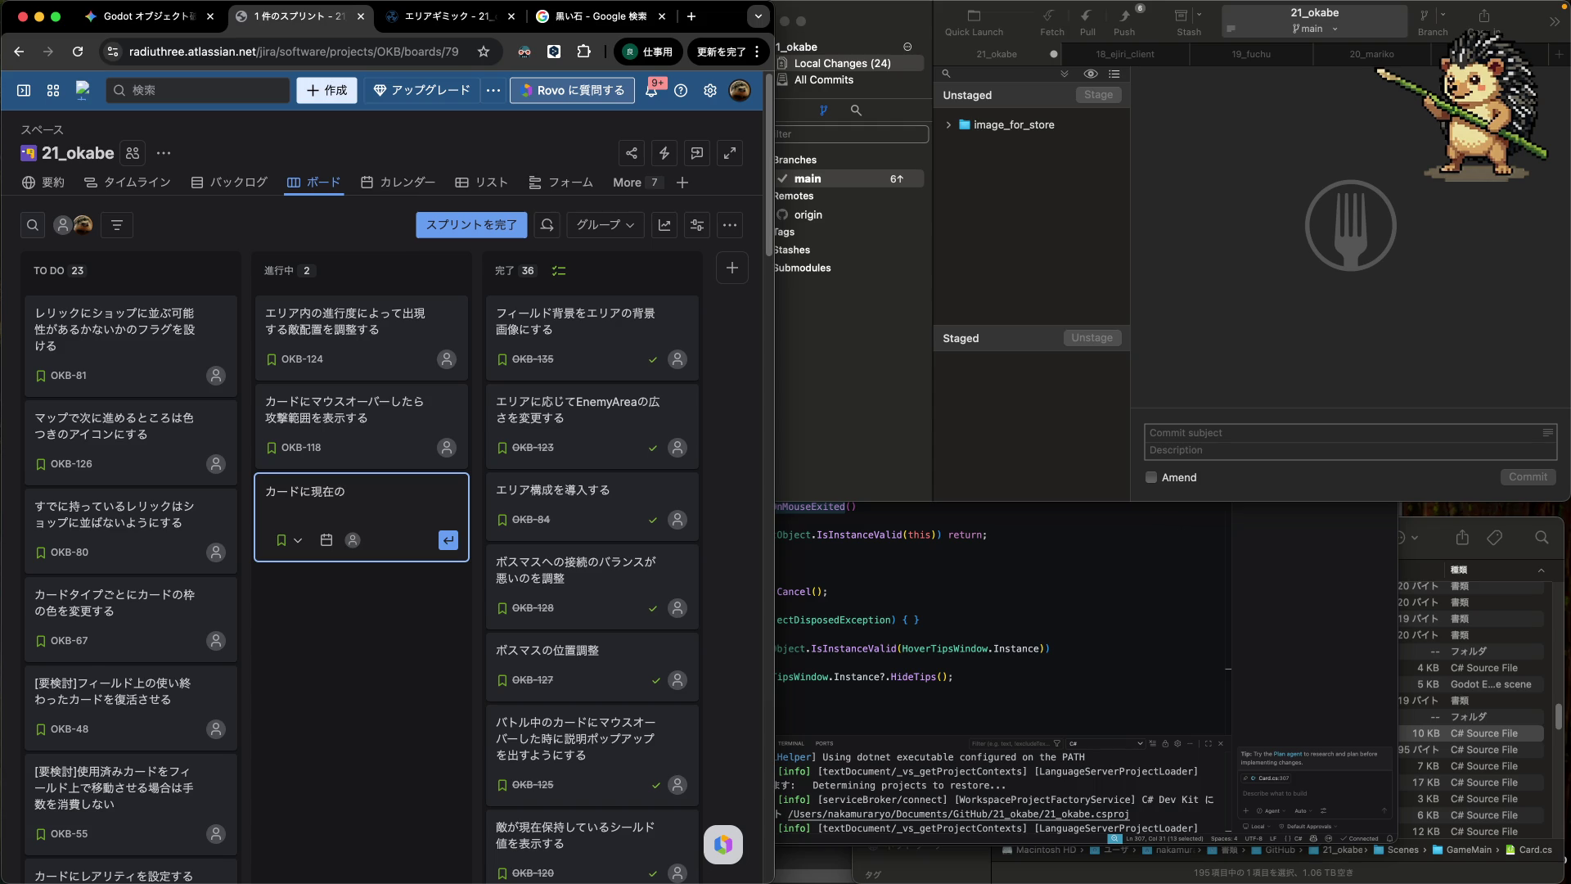
pyautogui.write('最終的na')
pyautogui.press('Return')
pyautogui.write('効果値を')
pyautogui.press('Return')
pyautogui.write('表示する')
pyautogui.press('Return')
pyautogui.press('Return')
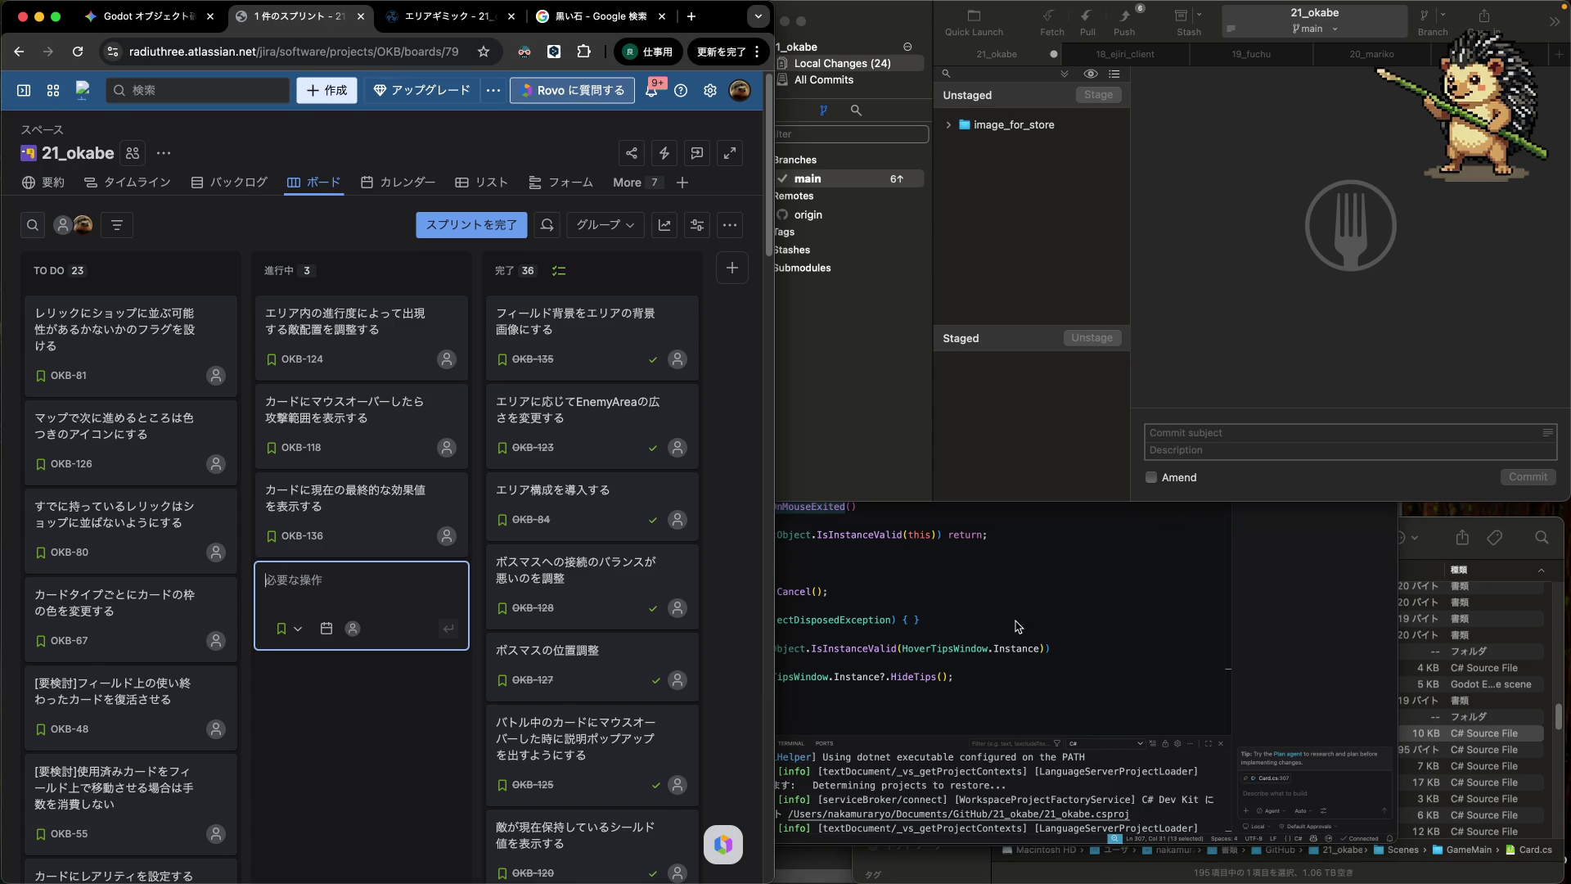
pyautogui.hotkey('ctrl', 'Up')
pyautogui.click(696, 530)
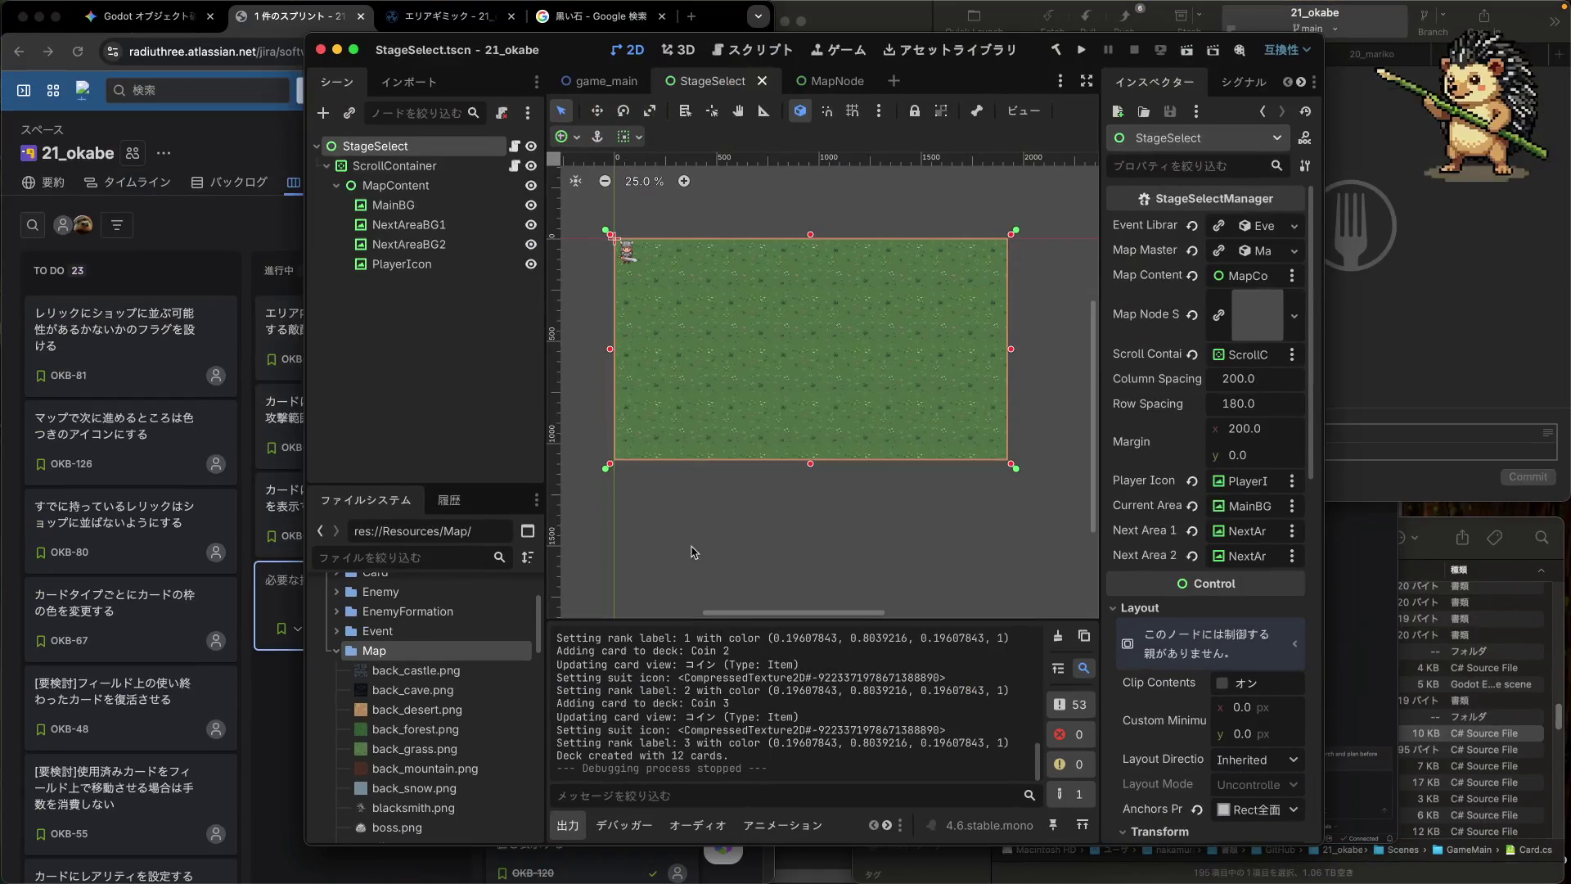
# - Build and run the game with Super+B, pick the fighter, and enter a battle from the map
pyautogui.press('super+b')
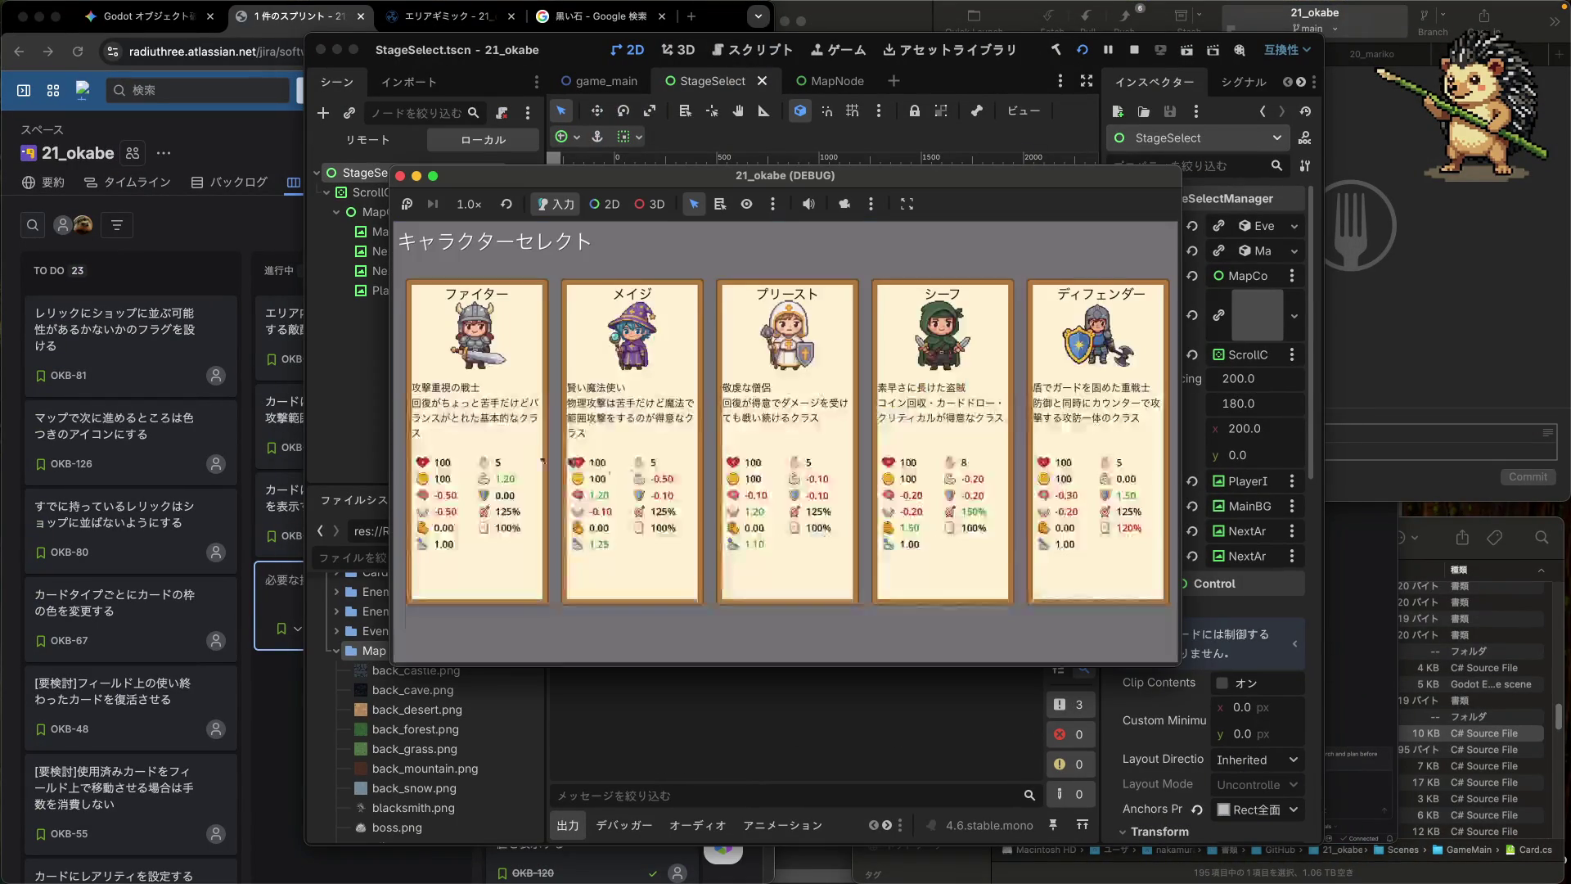
pyautogui.click(517, 448)
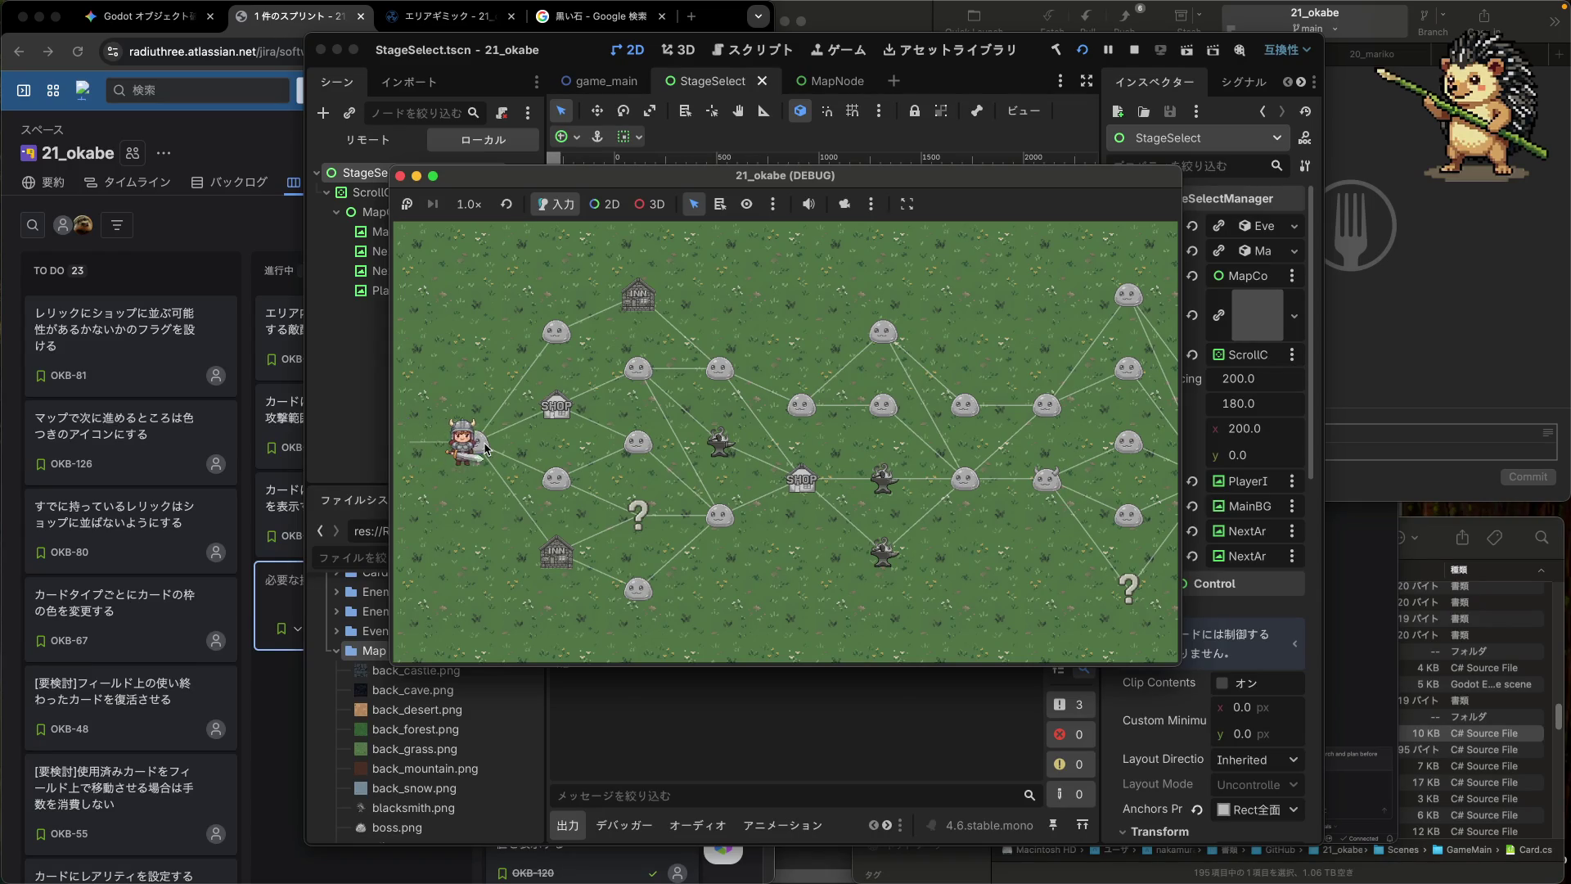
pyautogui.click(484, 446)
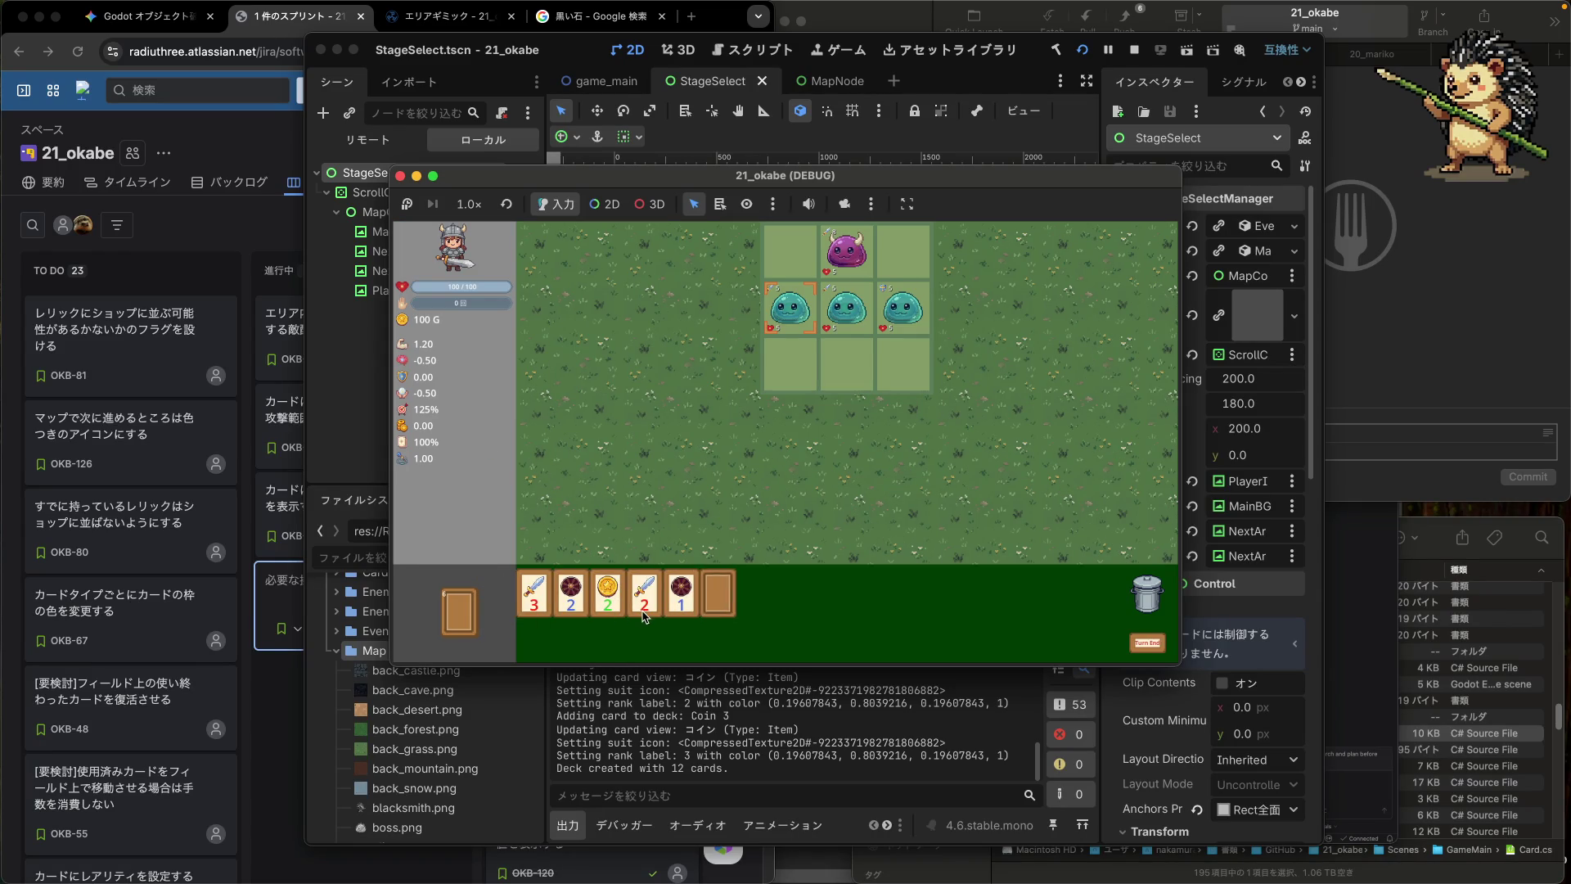
# - Play the sword card and the sword 3 card onto the battlefield
pyautogui.moveTo(645, 612)
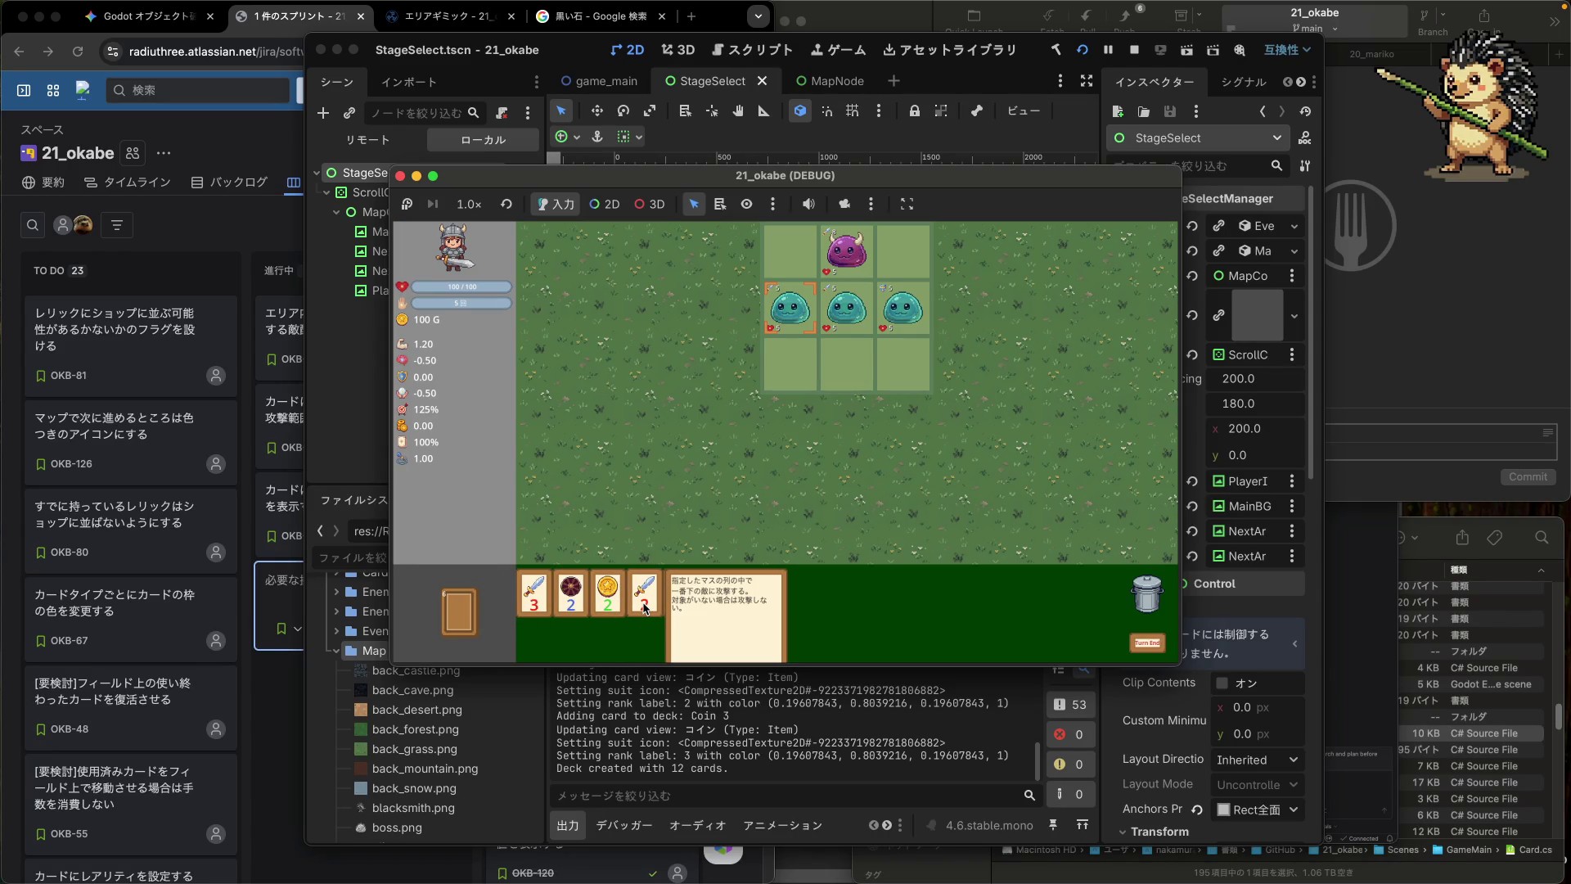
pyautogui.moveTo(646, 607); pyautogui.dragTo(671, 470)
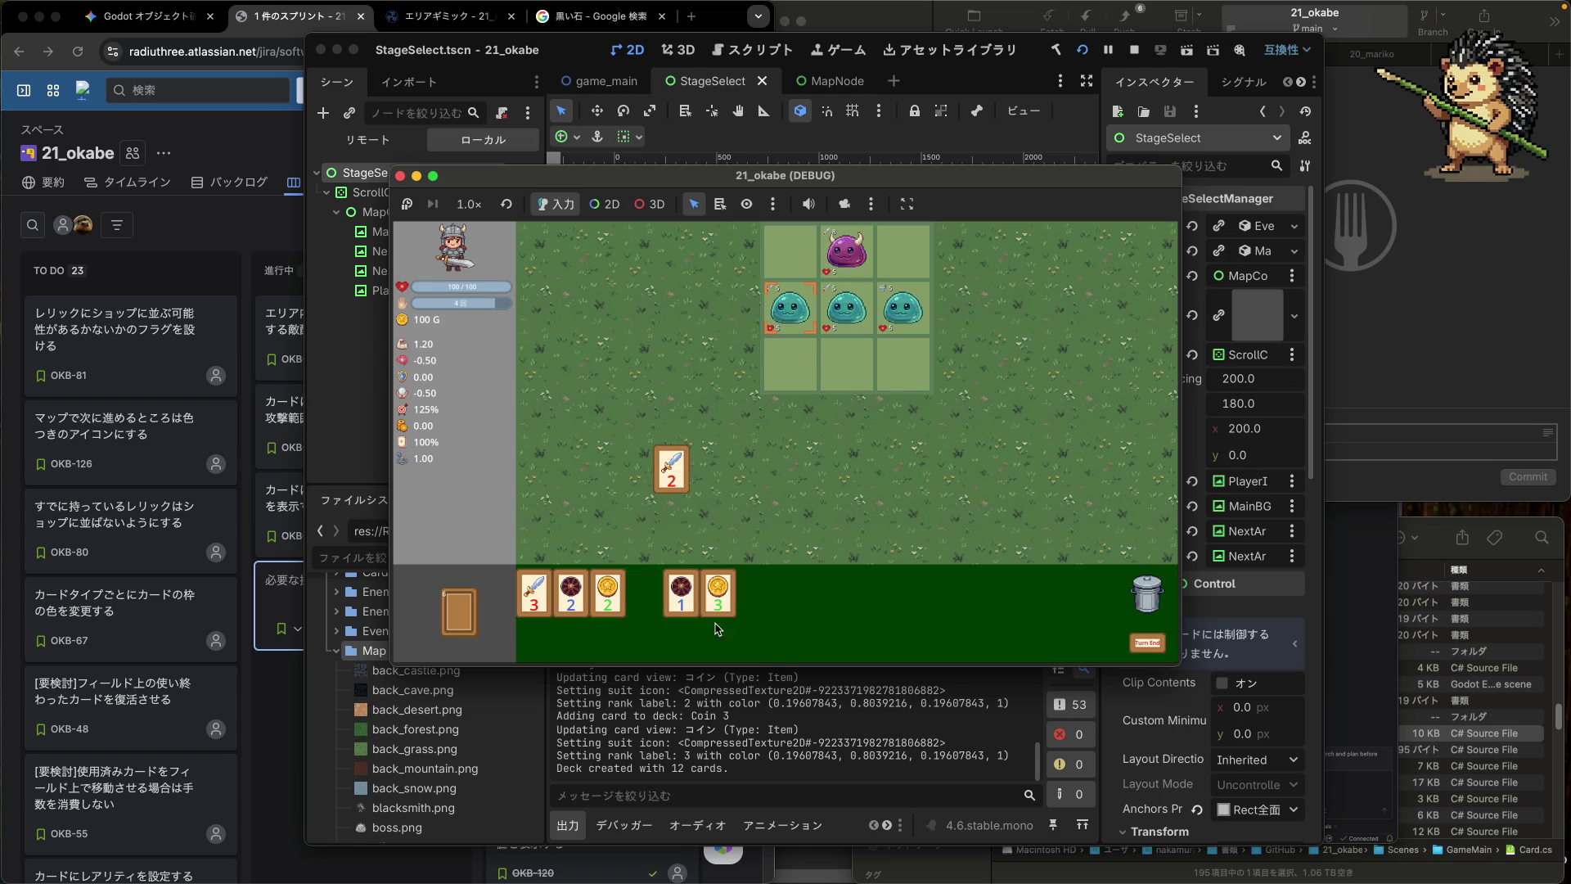
pyautogui.moveTo(675, 484)
pyautogui.moveTo(540, 609); pyautogui.dragTo(694, 464)
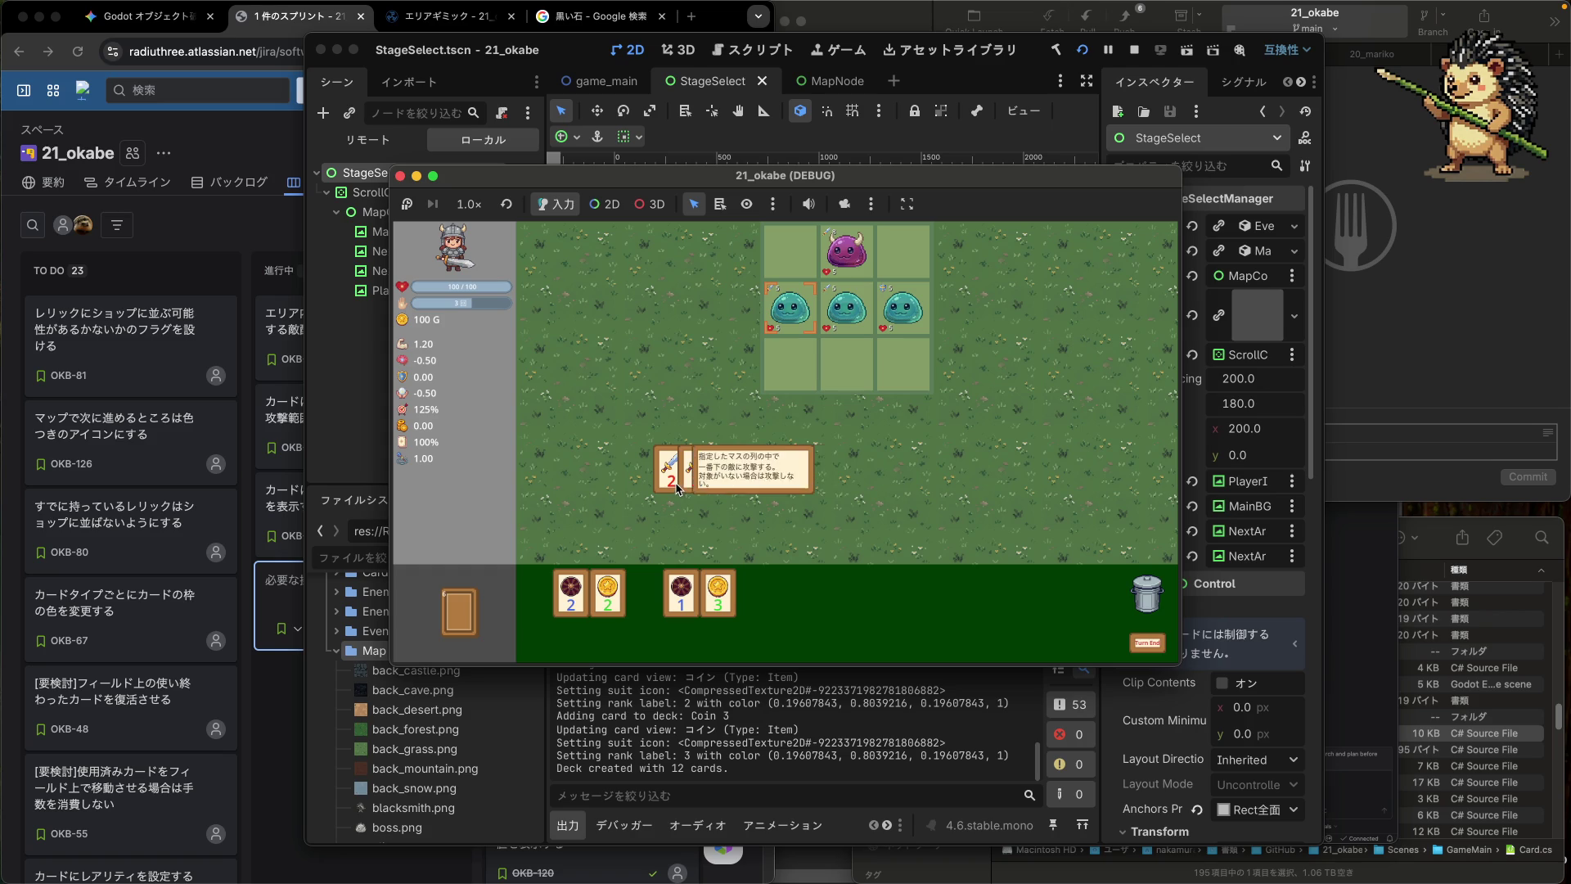
# - Draw three cards from the deck, then move spear 1 onto the field and back to the hand
pyautogui.moveTo(705, 491)
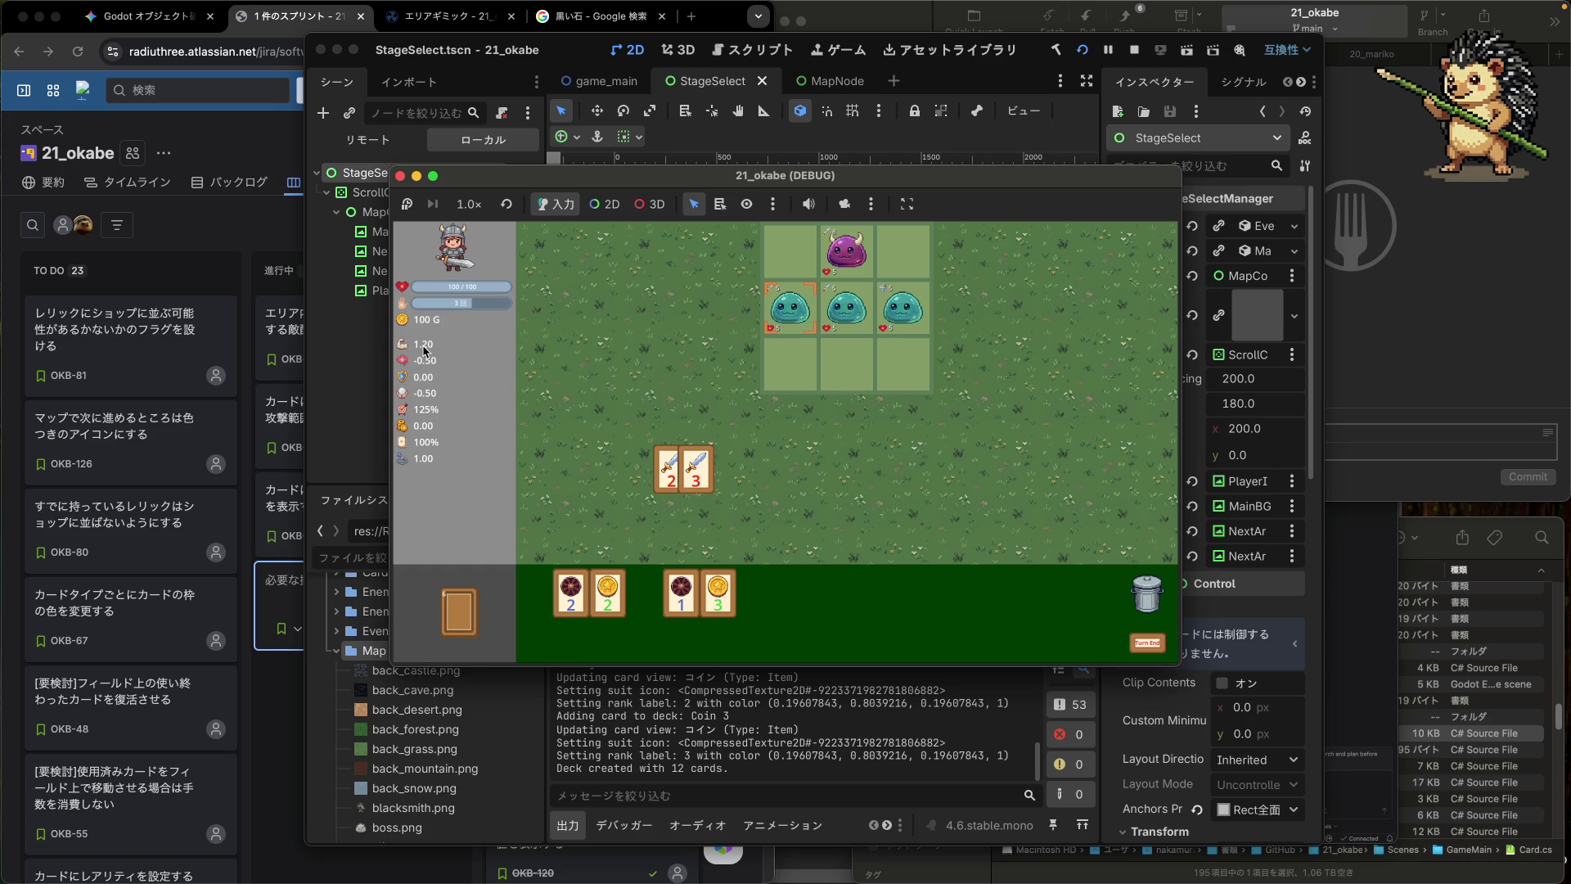
pyautogui.click(461, 630)
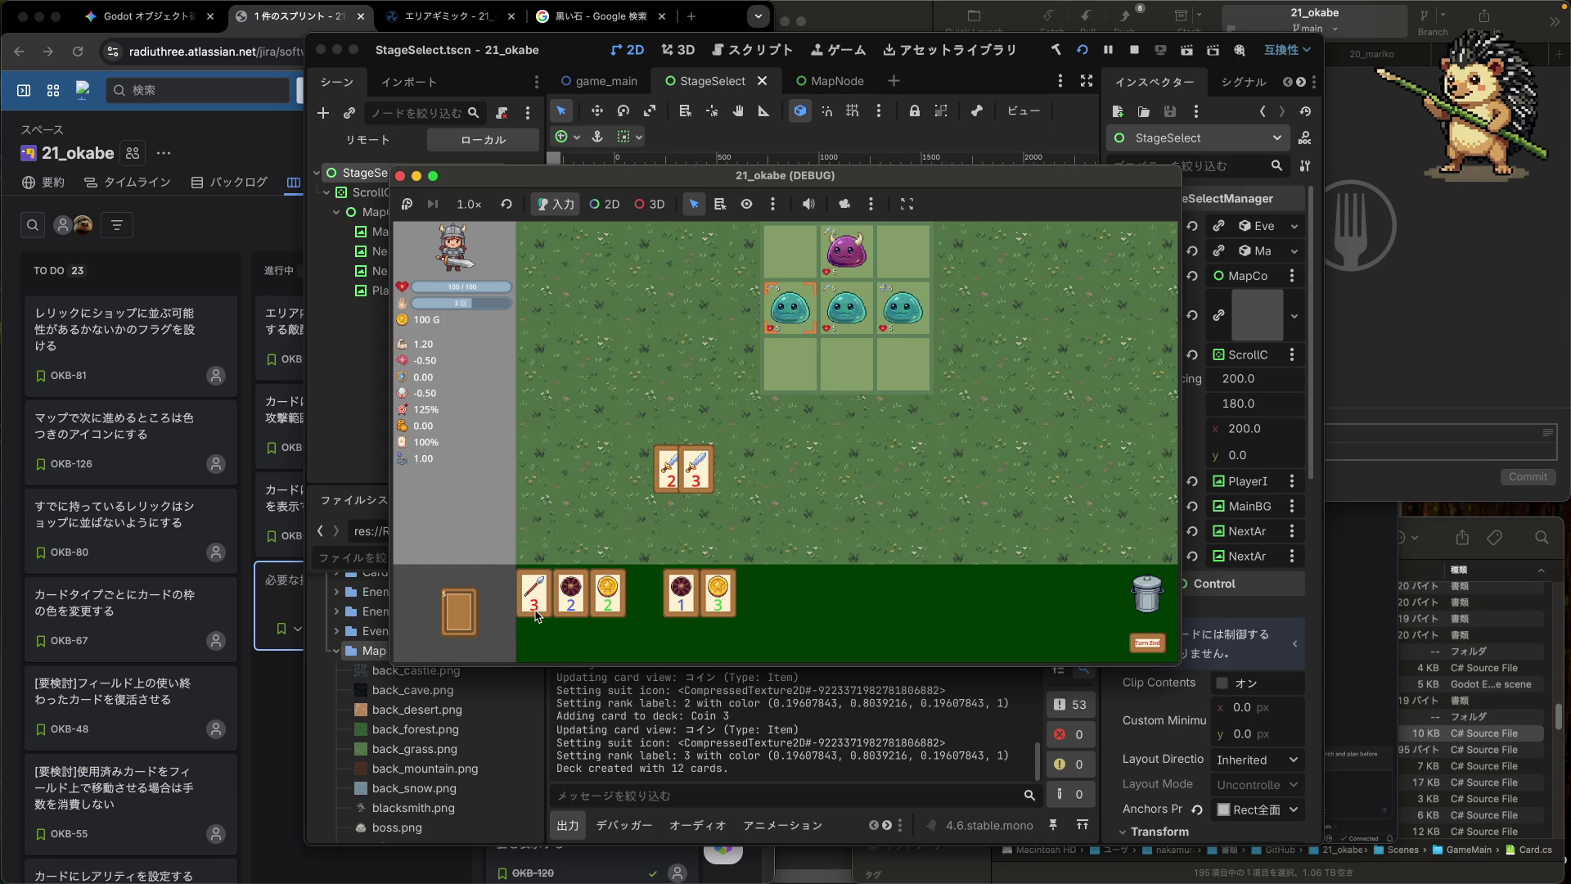
pyautogui.click(458, 618)
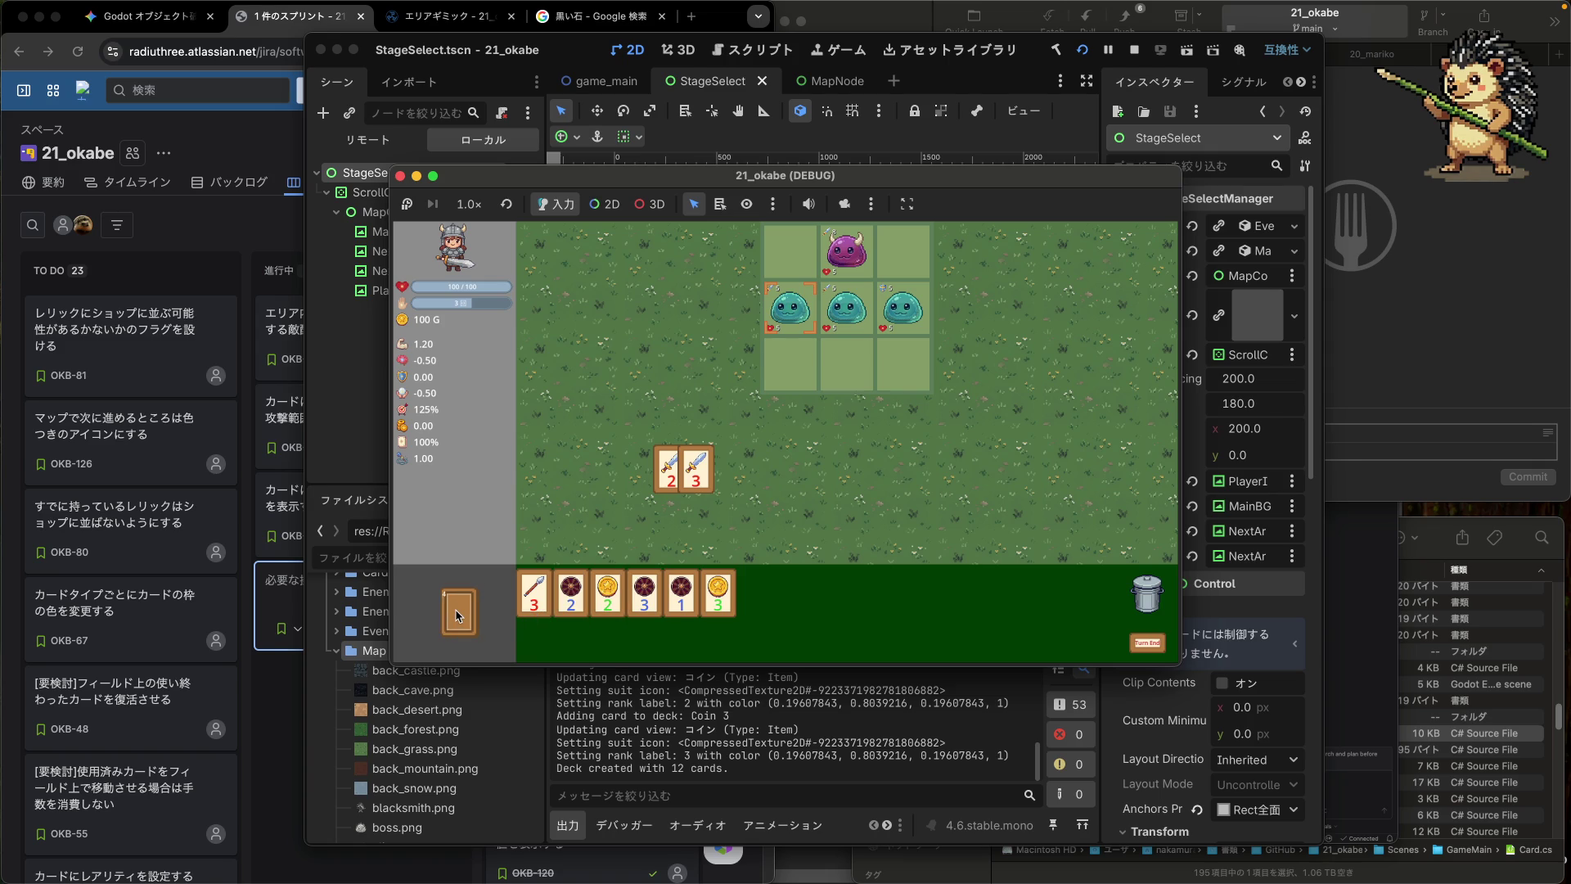
pyautogui.click(458, 617)
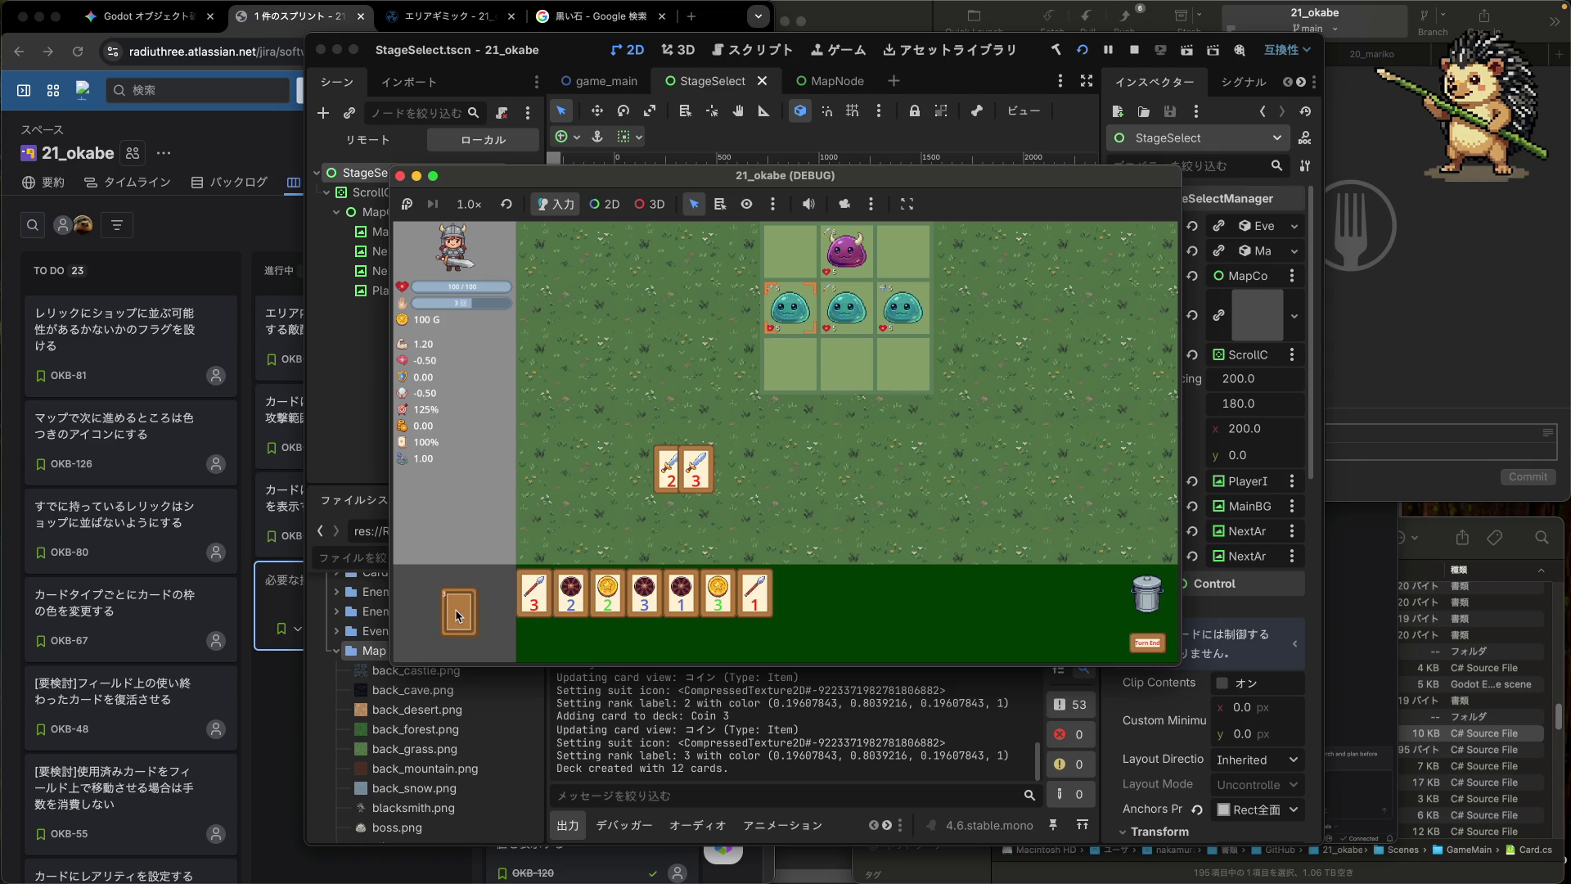
pyautogui.moveTo(763, 614); pyautogui.dragTo(665, 489)
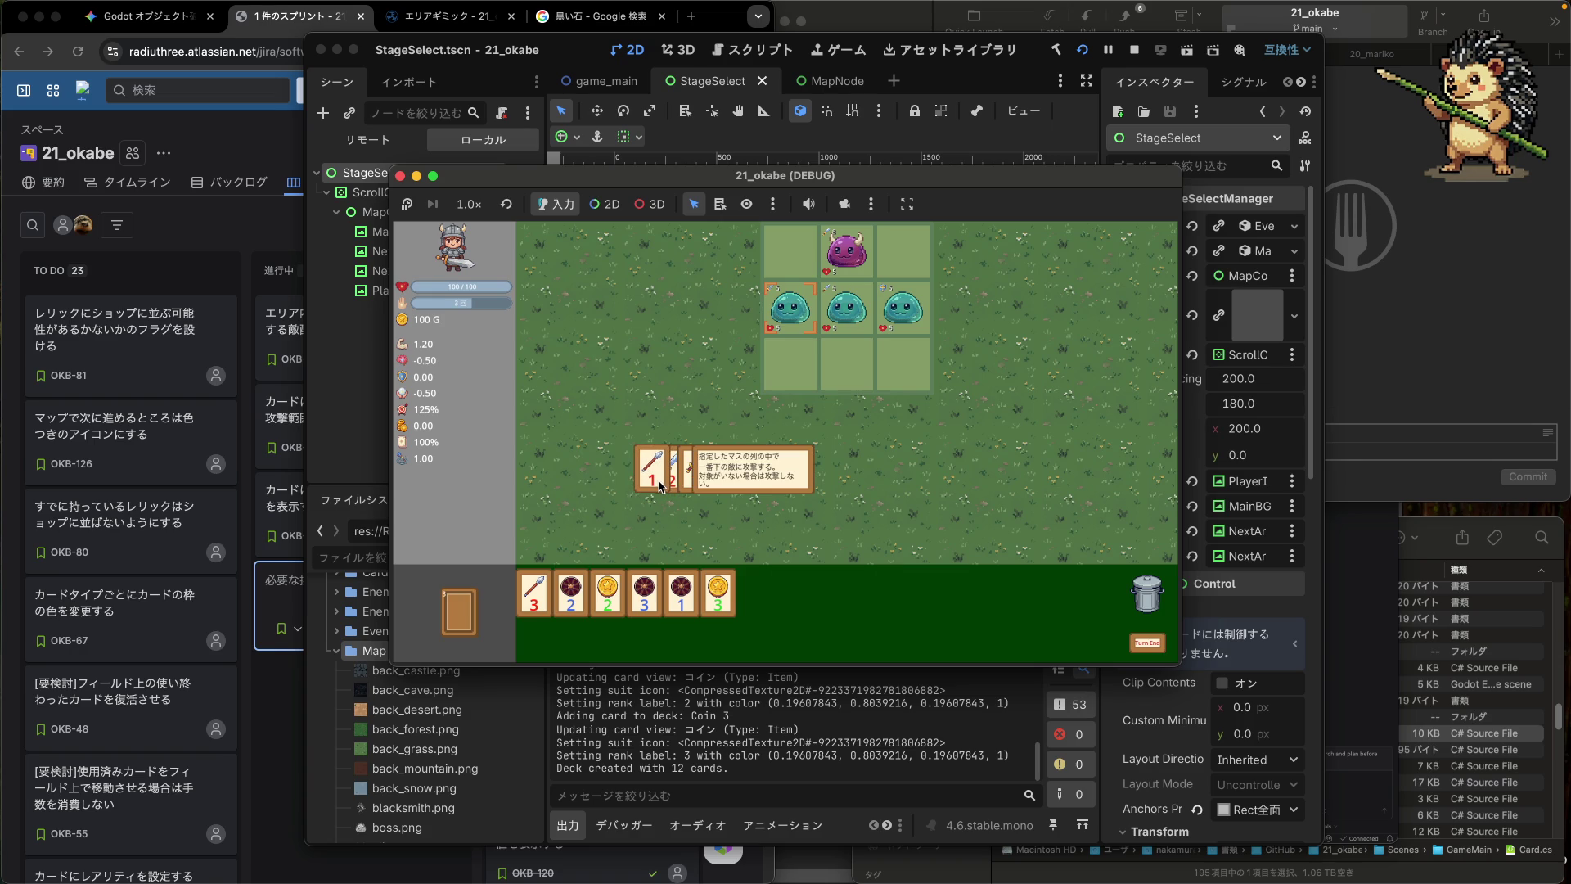
pyautogui.moveTo(659, 484); pyautogui.dragTo(765, 638)
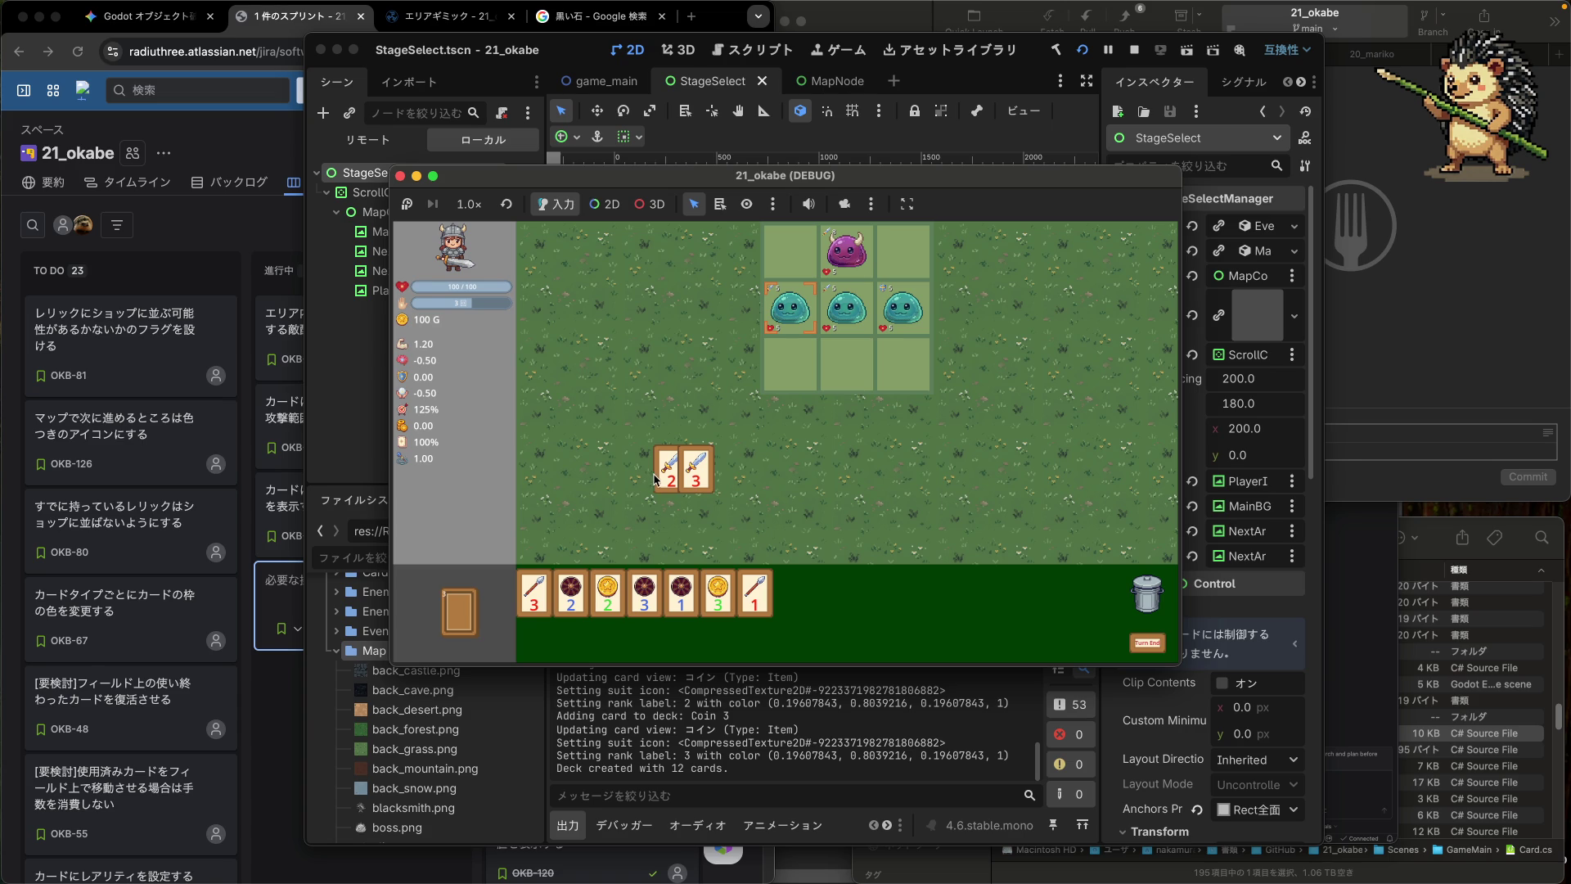
pyautogui.moveTo(669, 480)
# - Draw a coin card and a spear card, read the spear card tooltips, then return to Jira
pyautogui.click(463, 626)
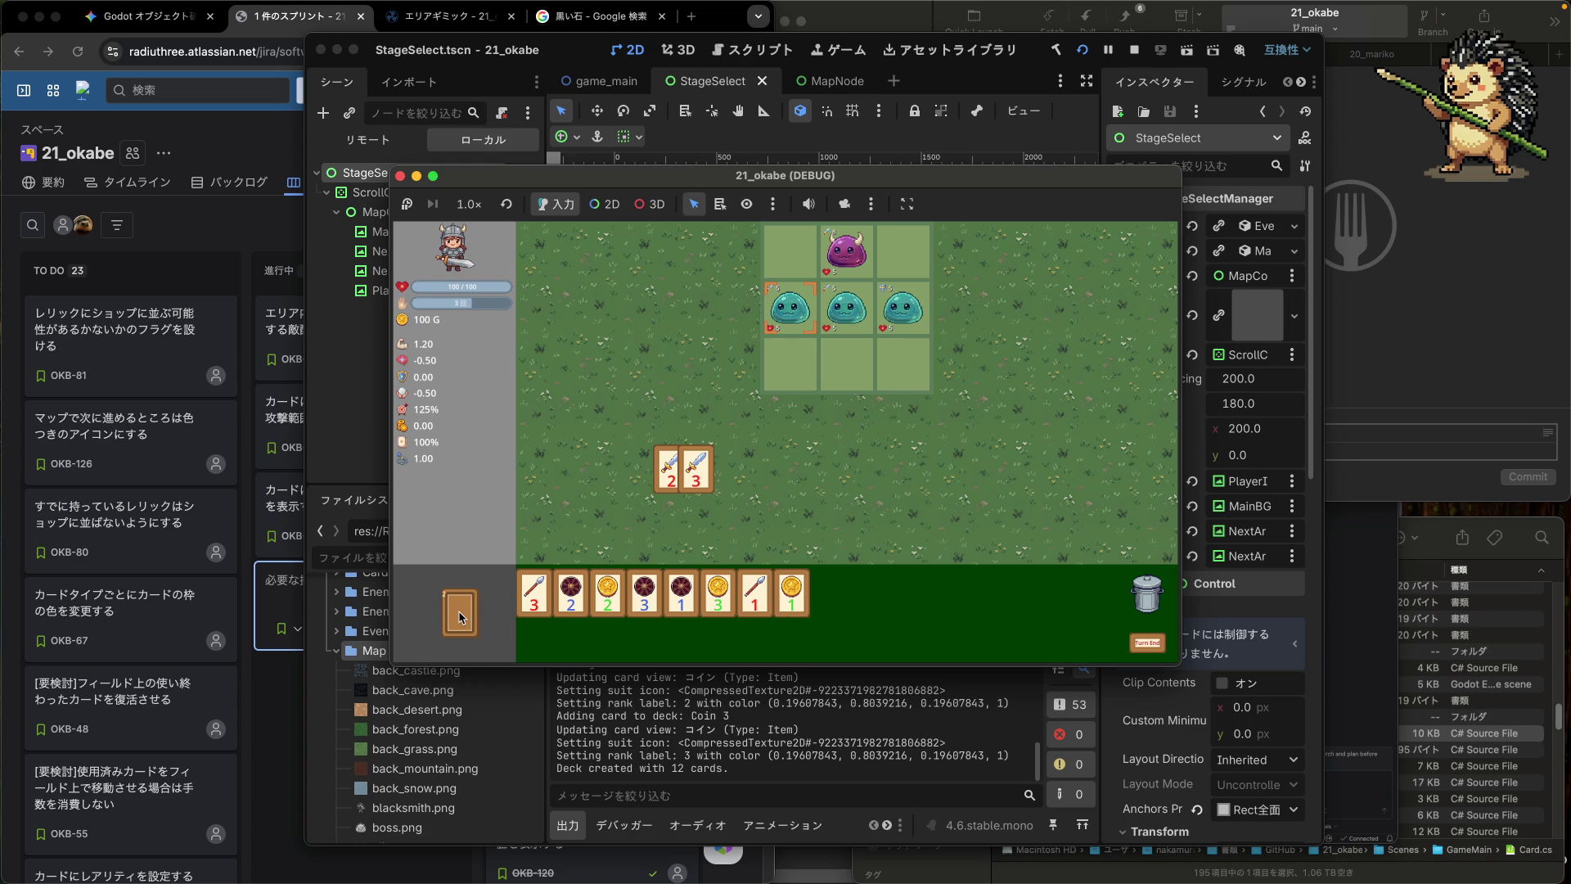
pyautogui.click(459, 615)
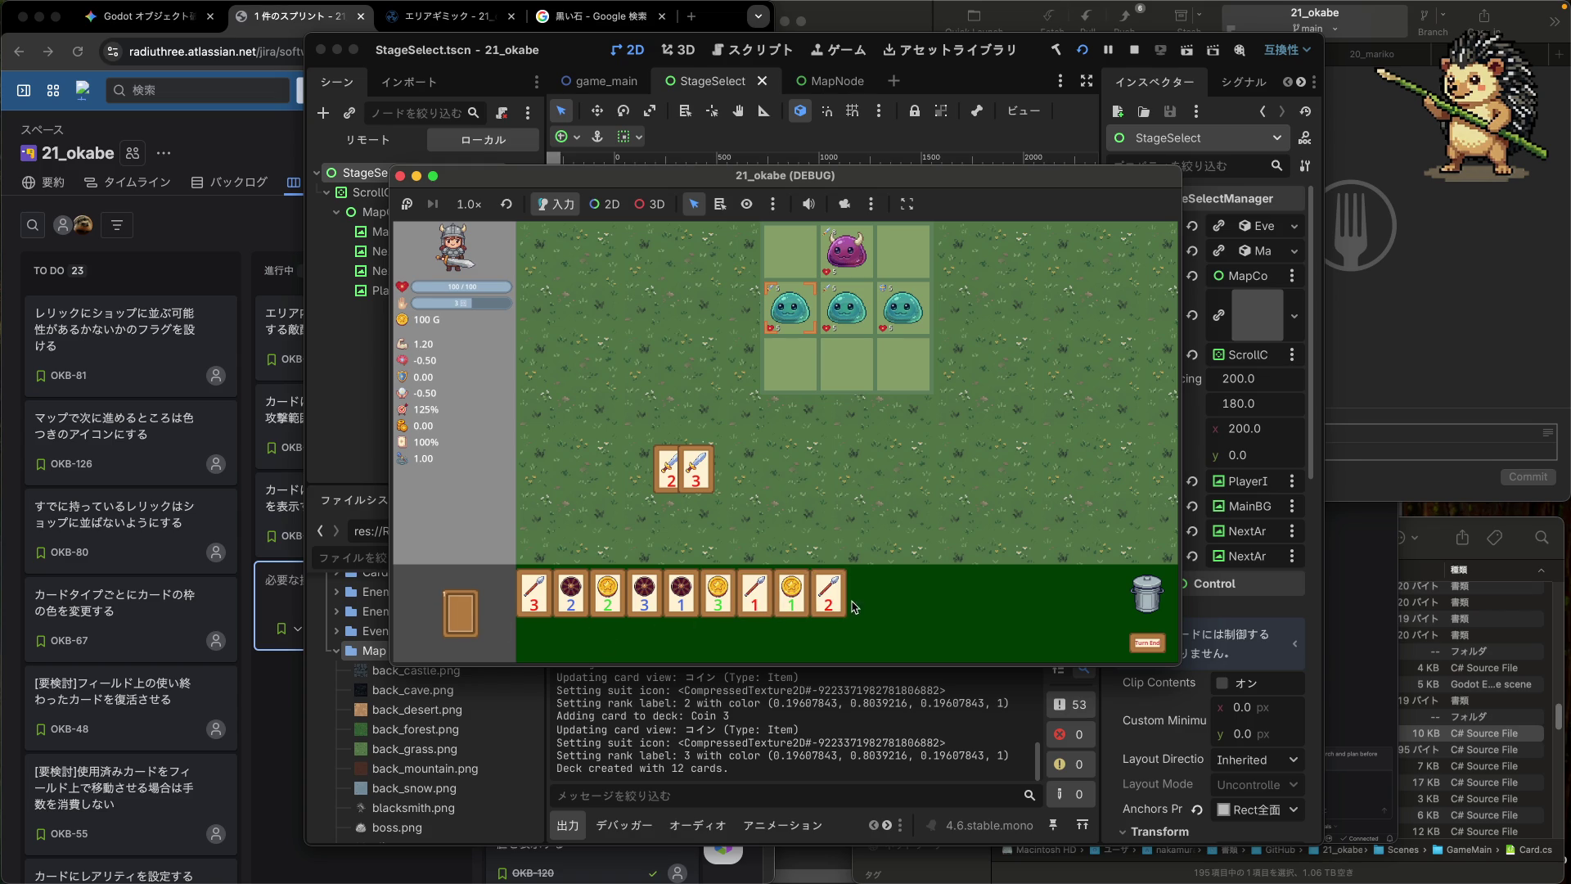
pyautogui.moveTo(756, 606)
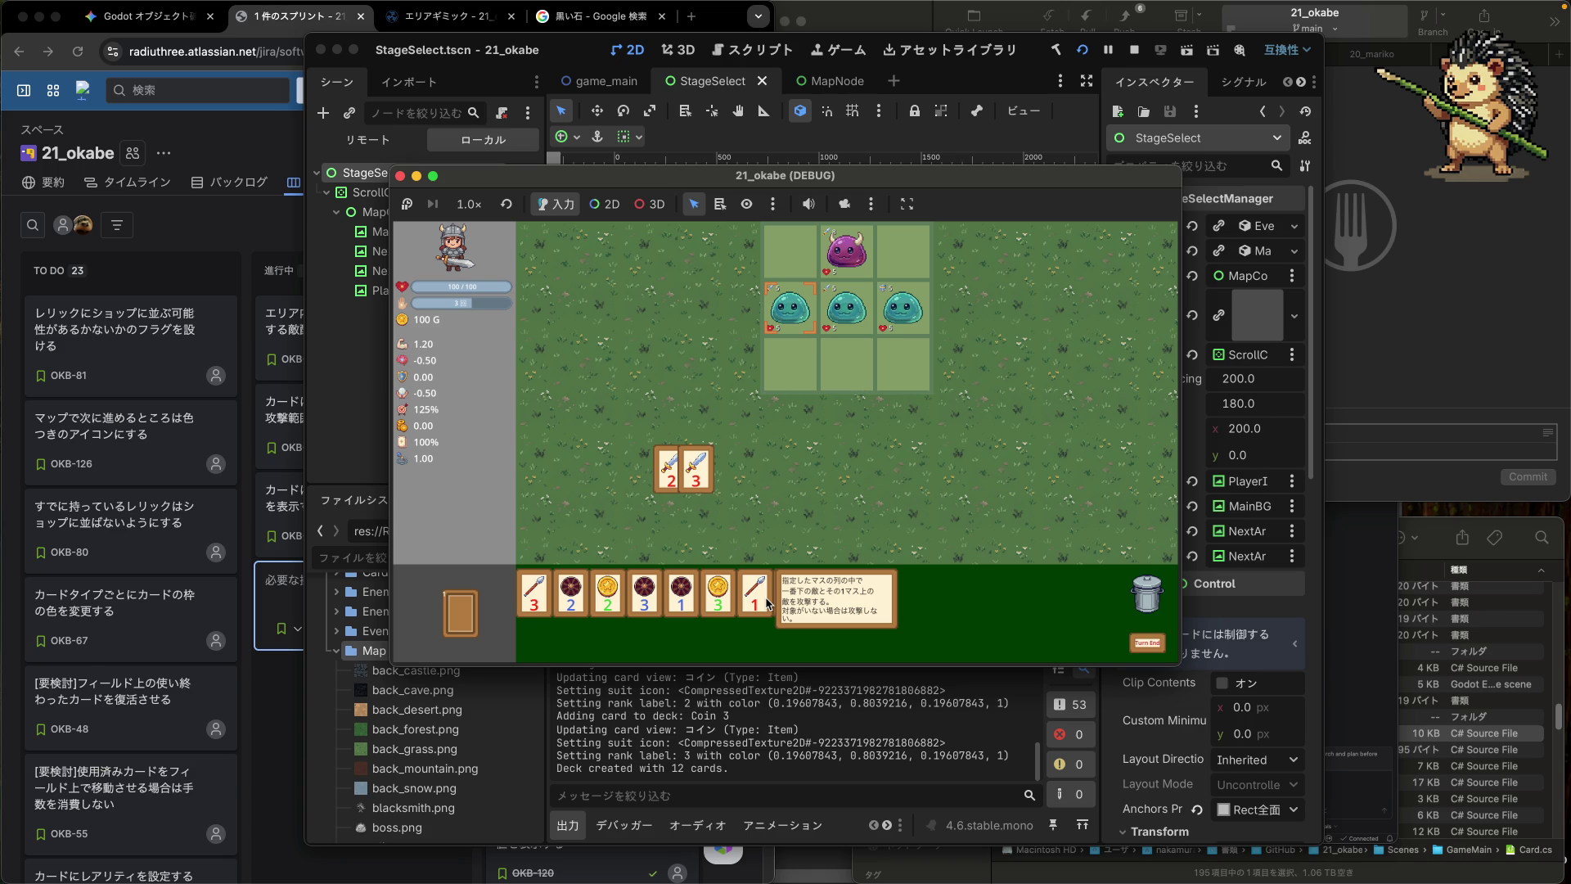
pyautogui.moveTo(840, 601)
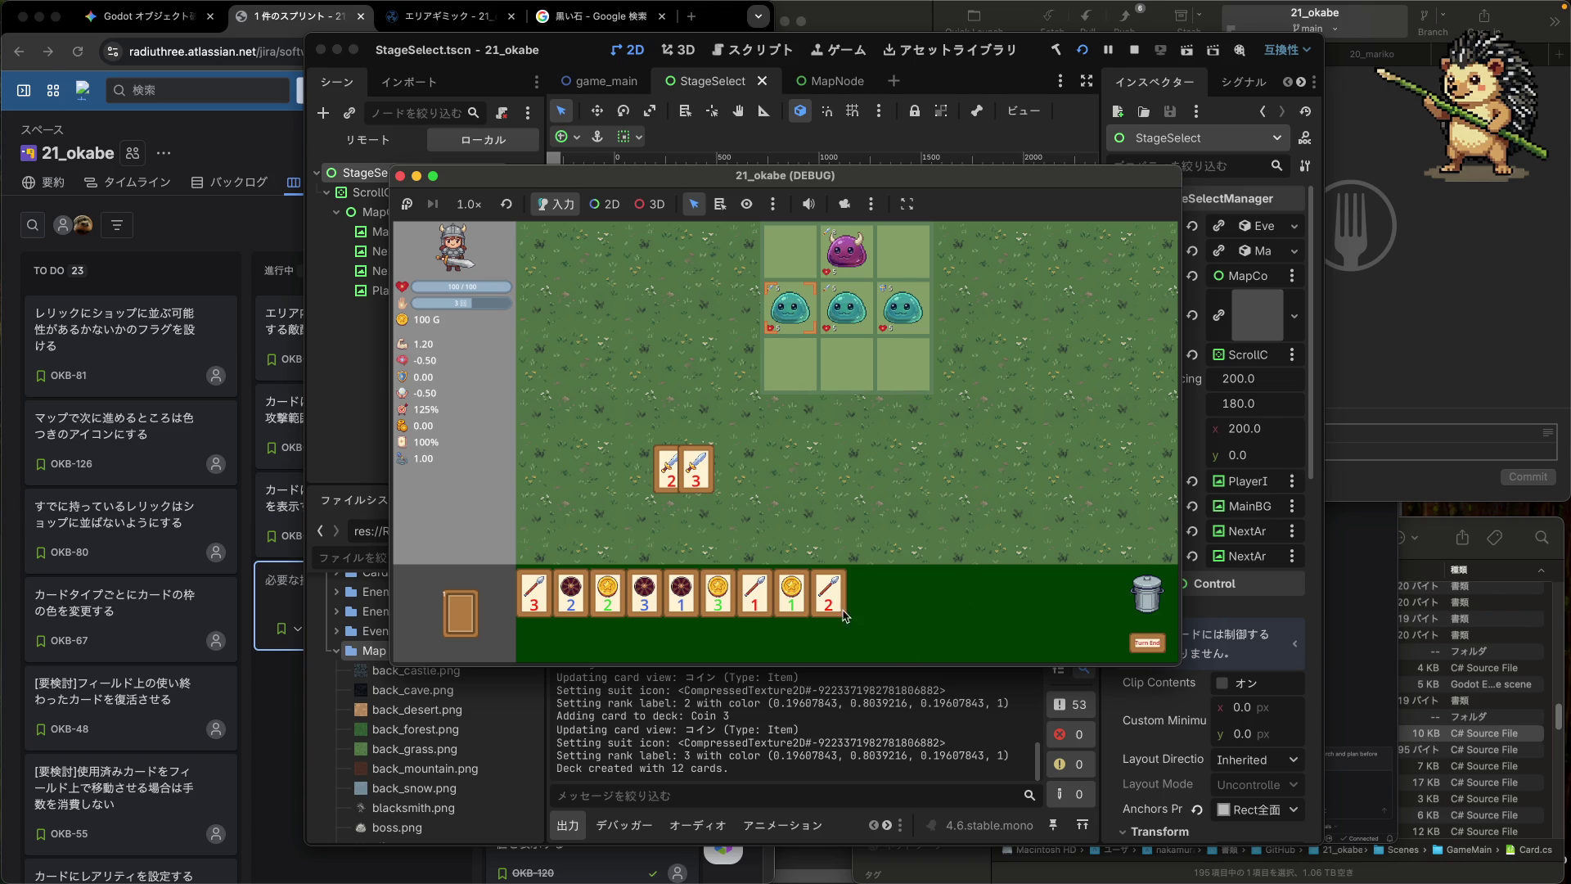
pyautogui.click(565, 65)
pyautogui.click(251, 235)
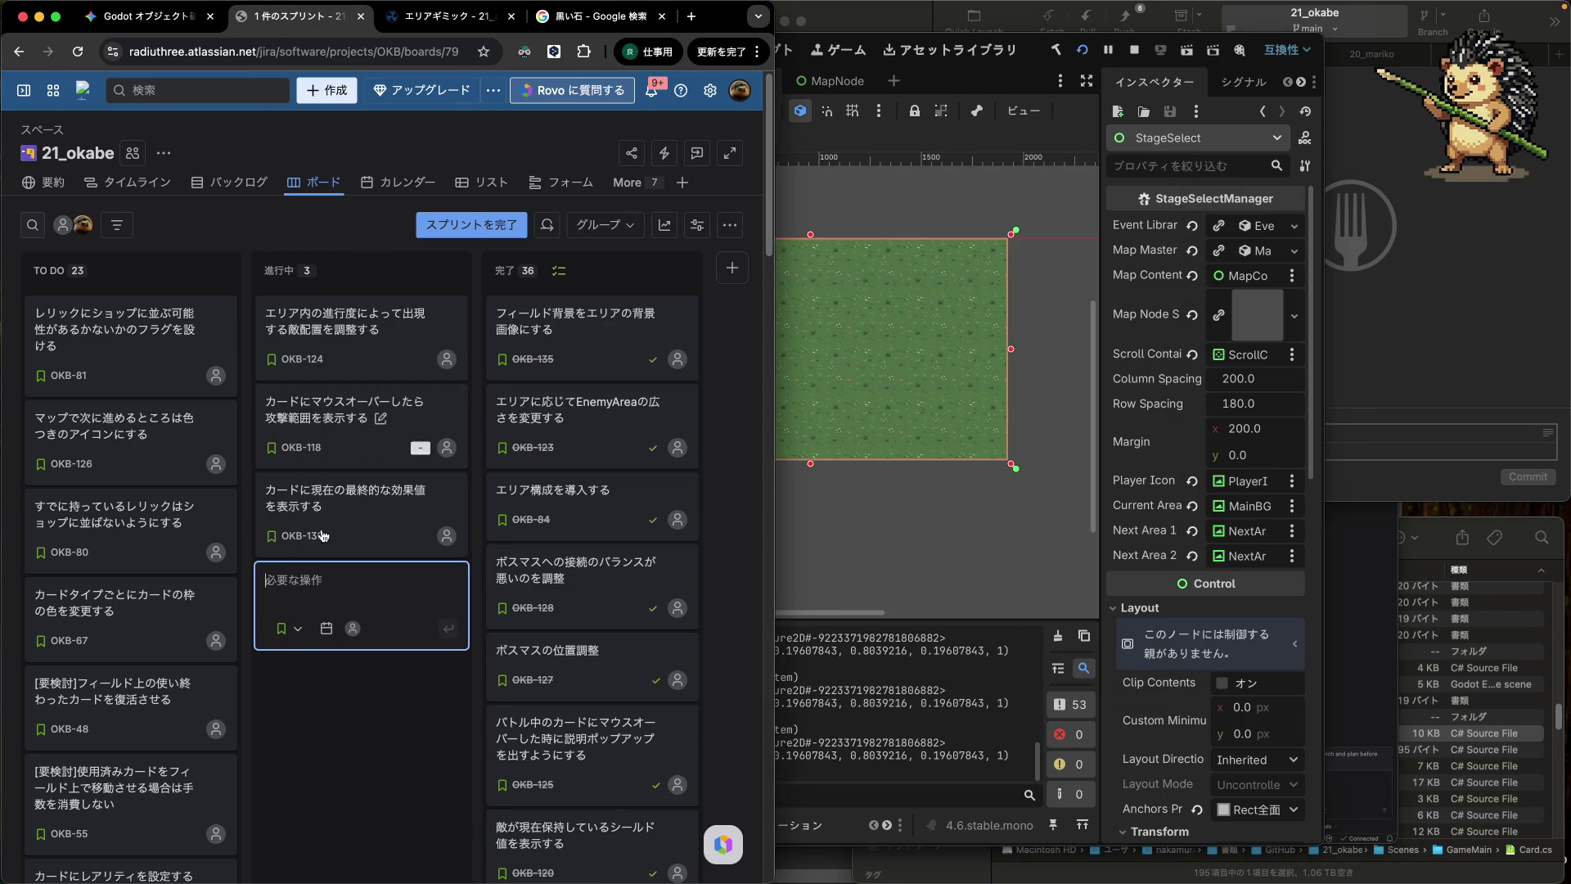
# - Open OKB-136 and select its title wording after カードに for replacement
pyautogui.click(373, 520)
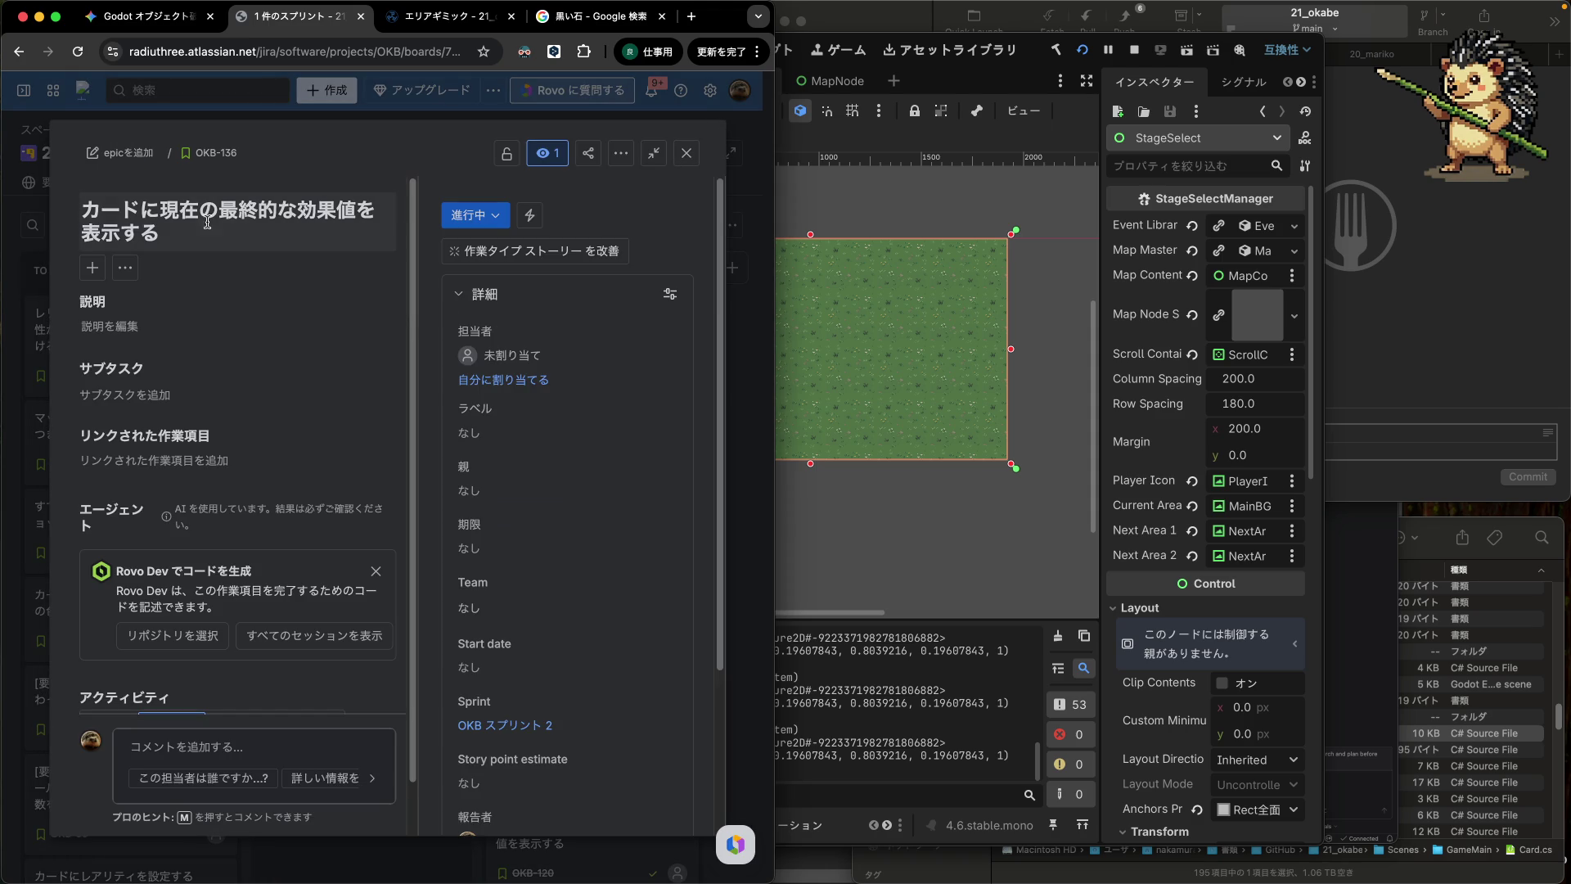
pyautogui.click(165, 208)
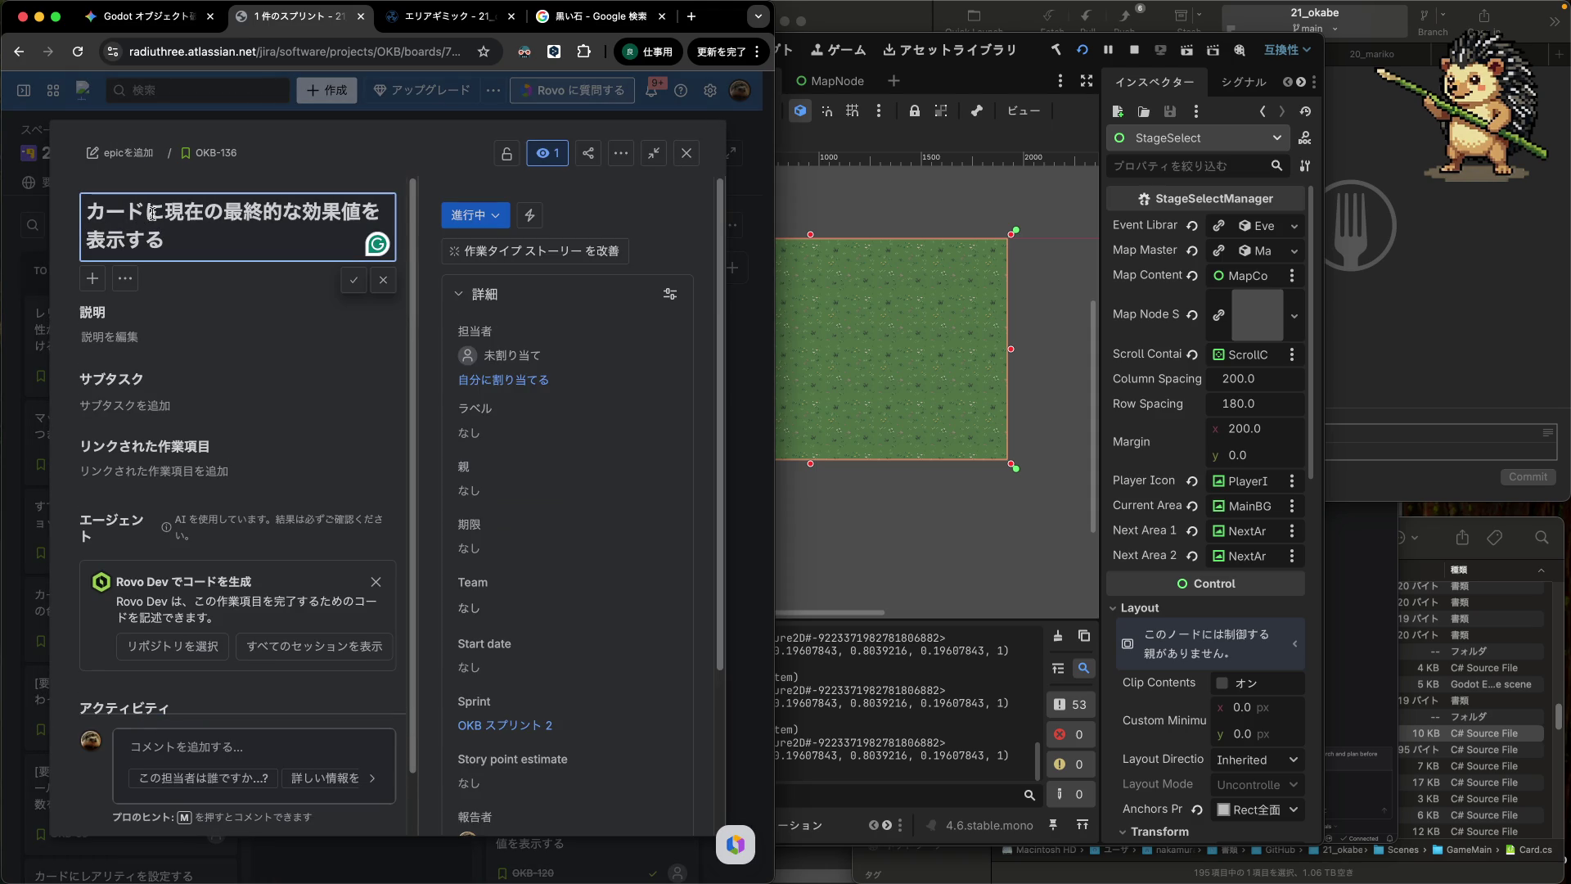
pyautogui.moveTo(147, 210); pyautogui.dragTo(165, 236)
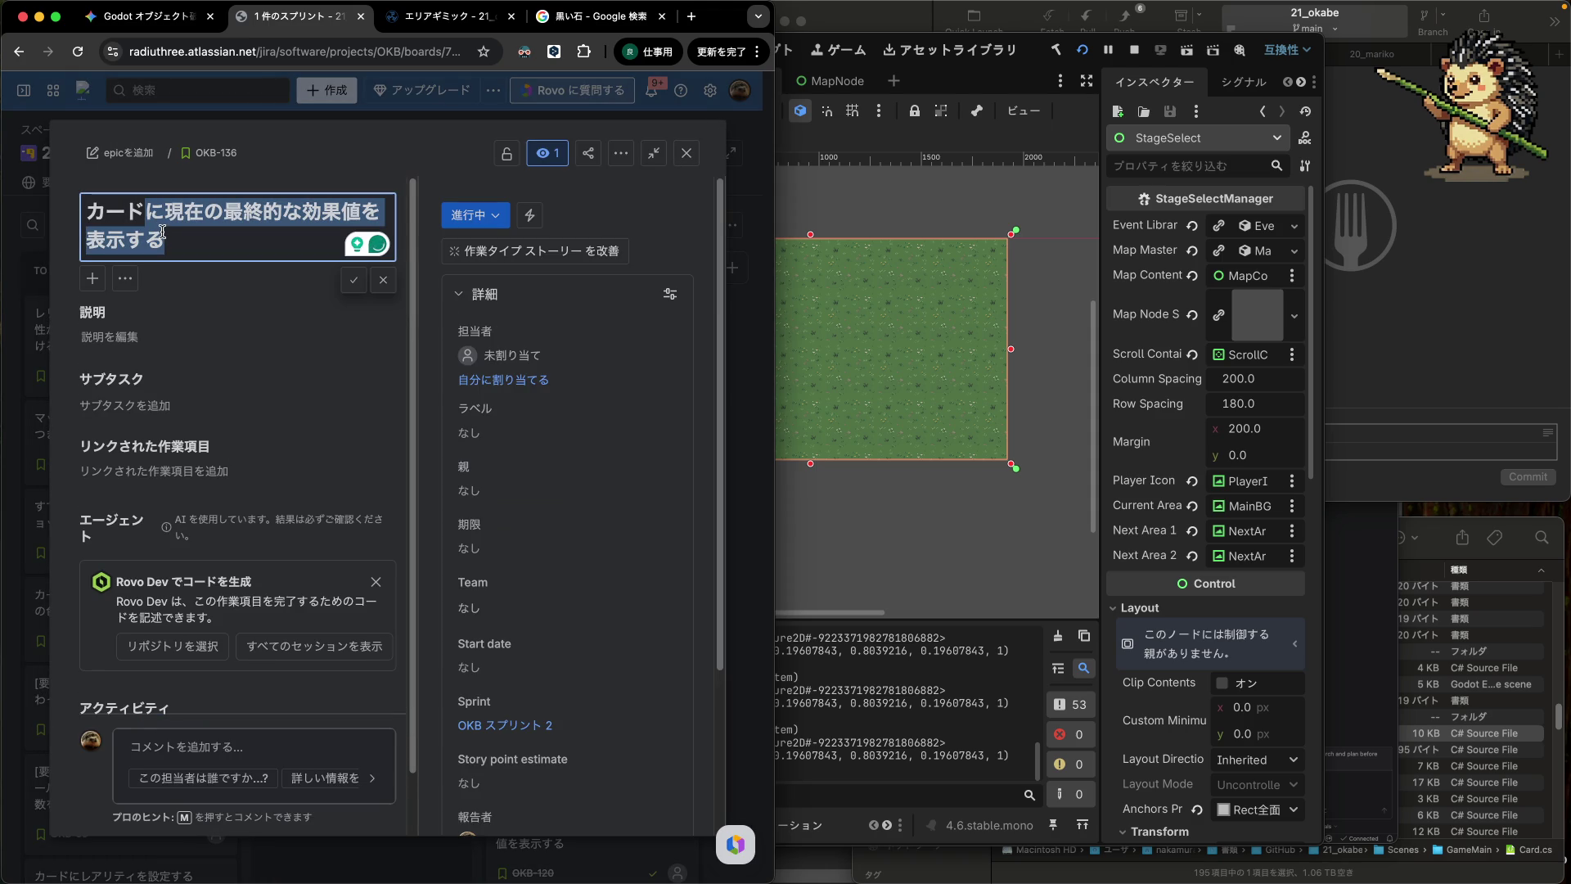
pyautogui.press('Left')
pyautogui.press('Left')
pyautogui.press('Left')
pyautogui.press('Right')
pyautogui.press('Right')
pyautogui.press('Right')
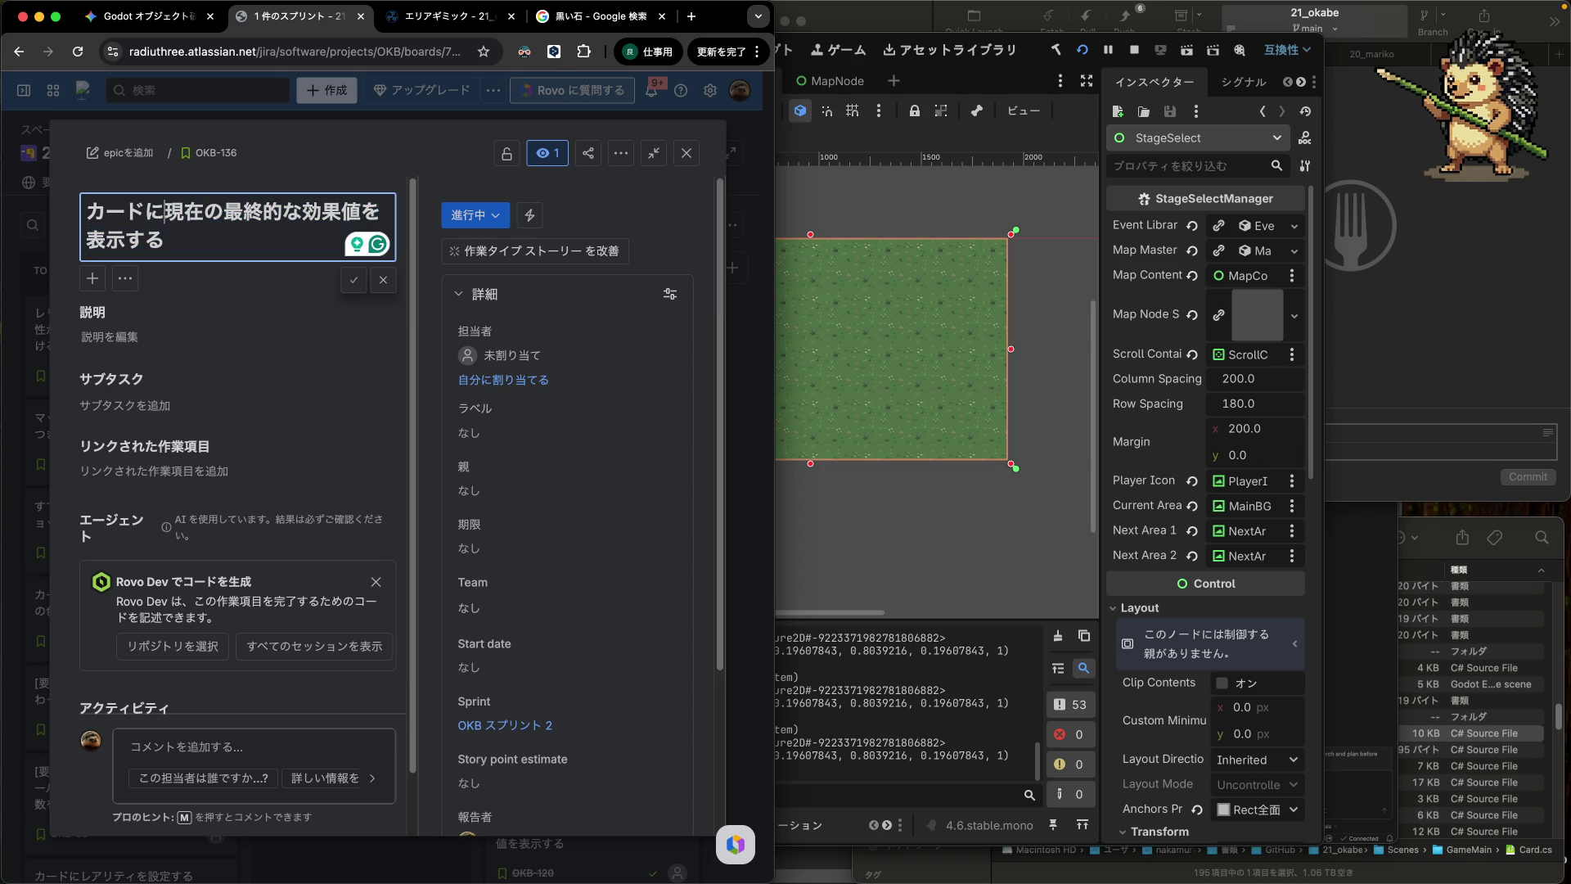
pyautogui.hotkey('shift', 'Down')
# - Type 'マウスオーバーした時、ターゲット' into the title, correcting a mistyped 敵フィー
pyautogui.write('マウスオ')
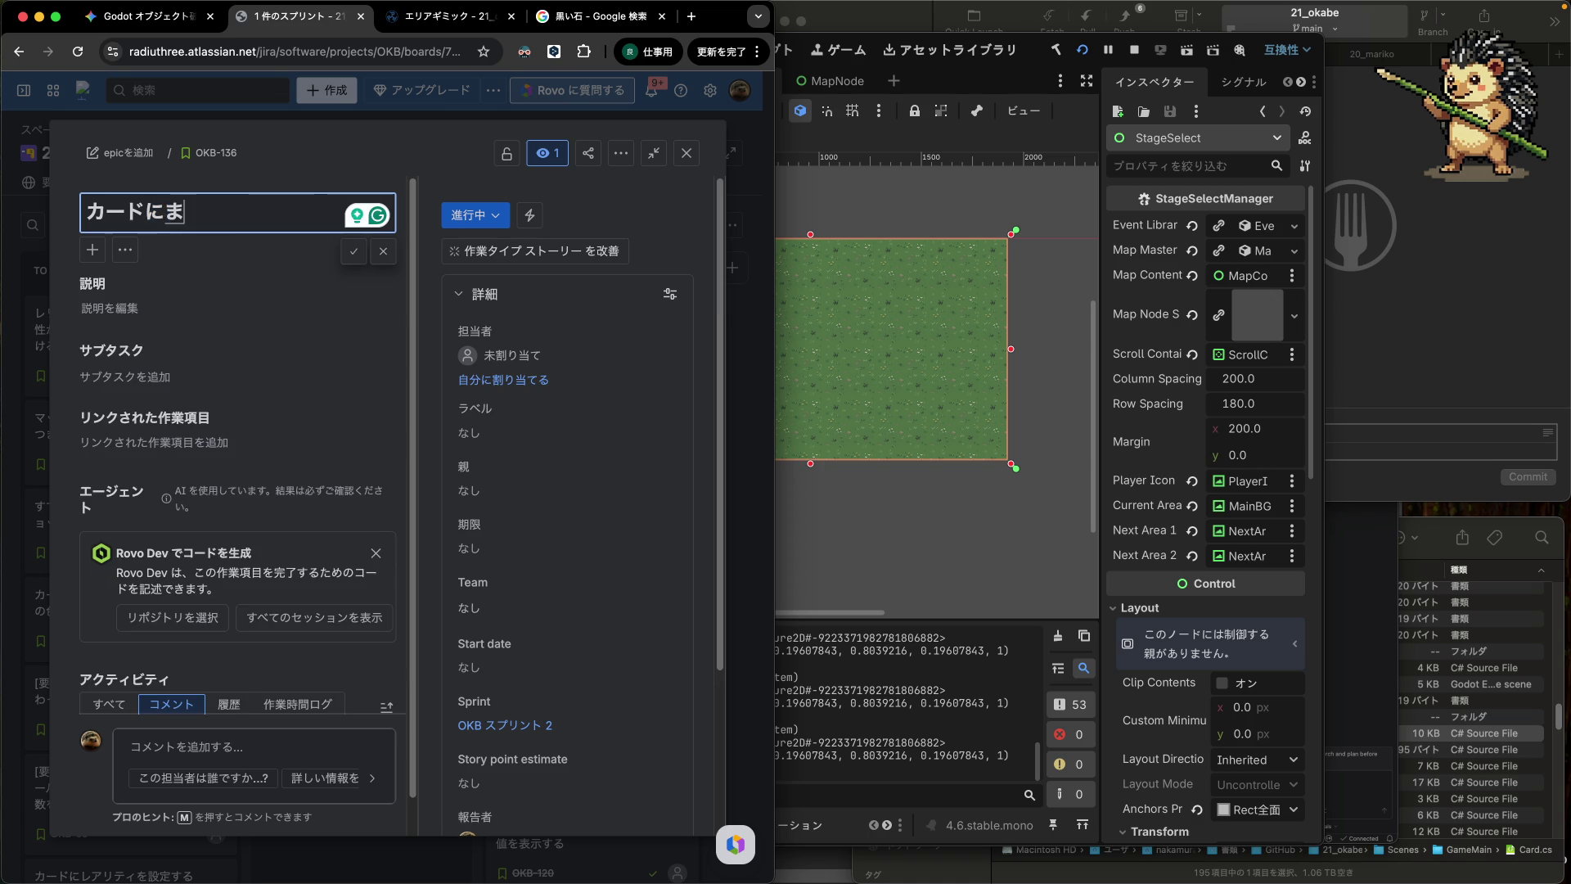
pyautogui.write('ーバーした時')
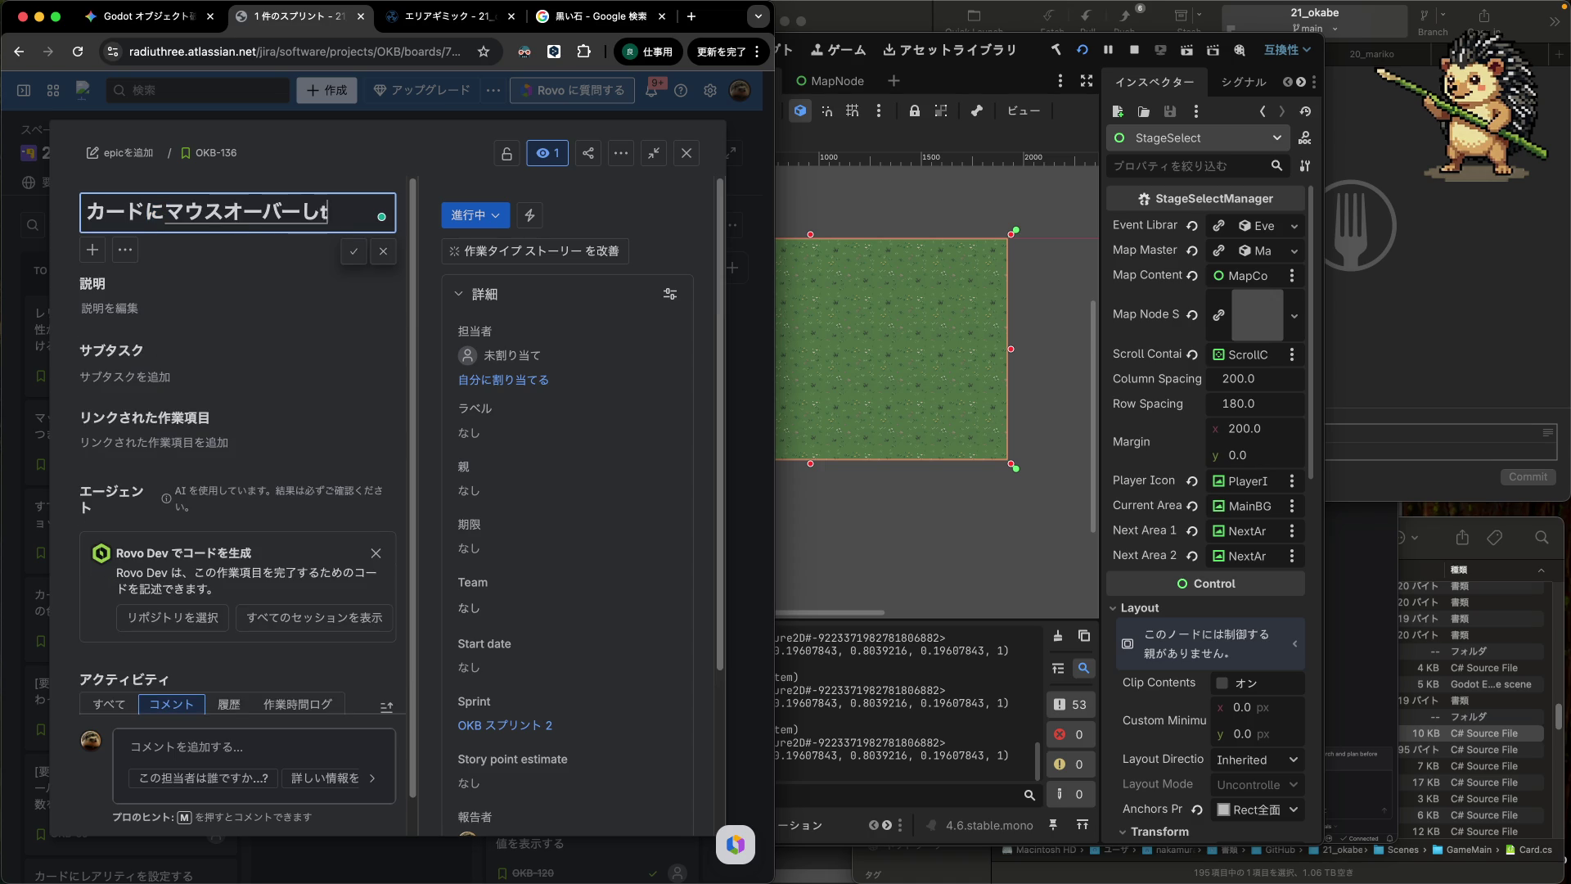
pyautogui.write('、')
pyautogui.press('Return')
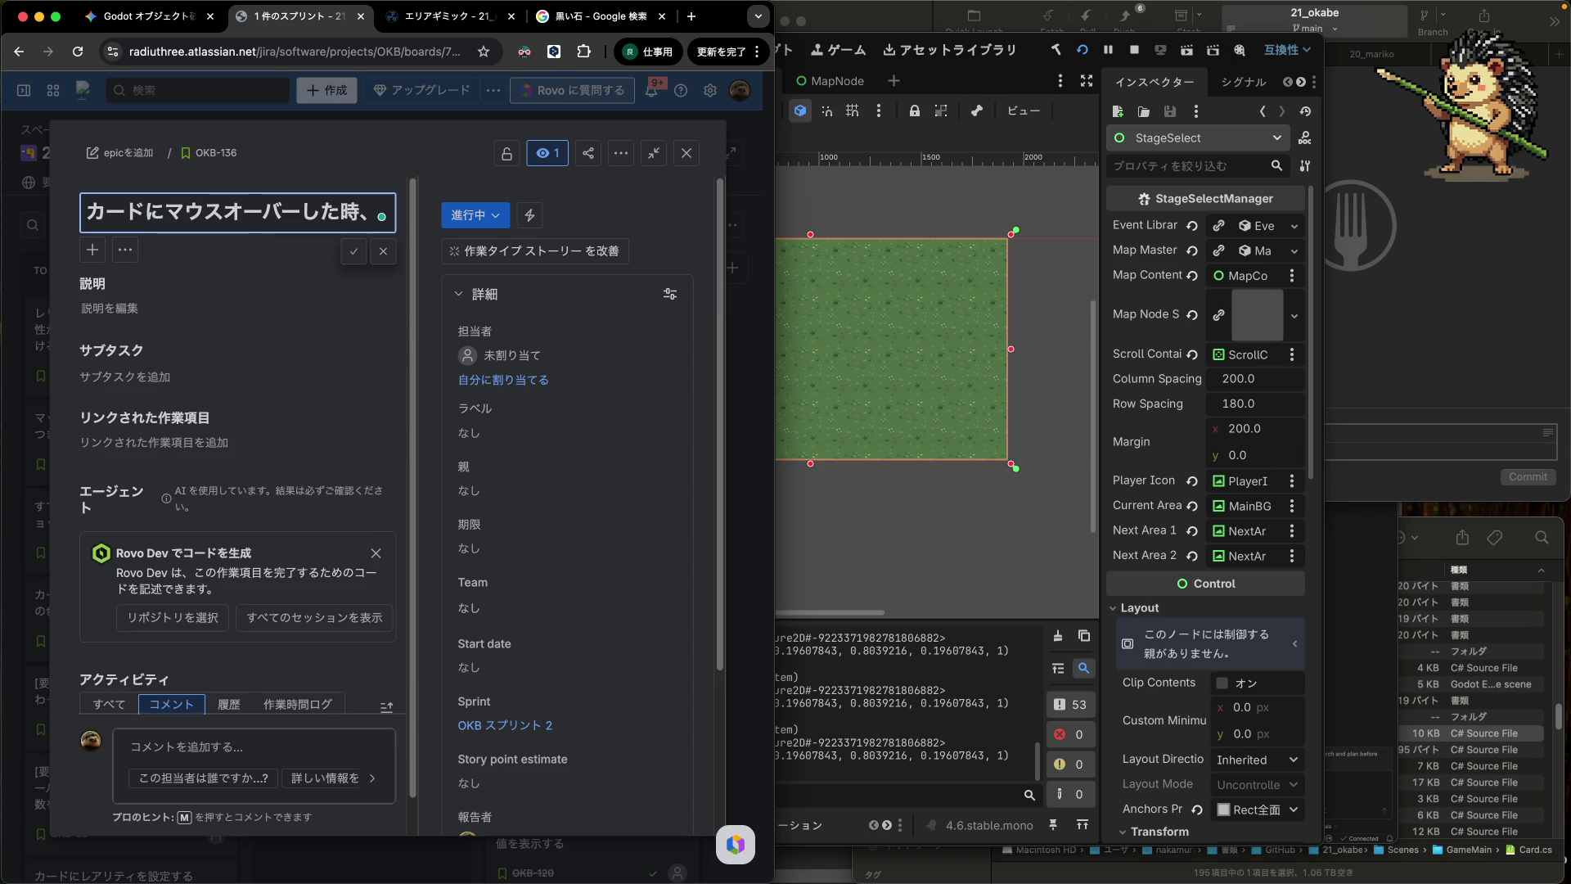
pyautogui.write('敵フィー')
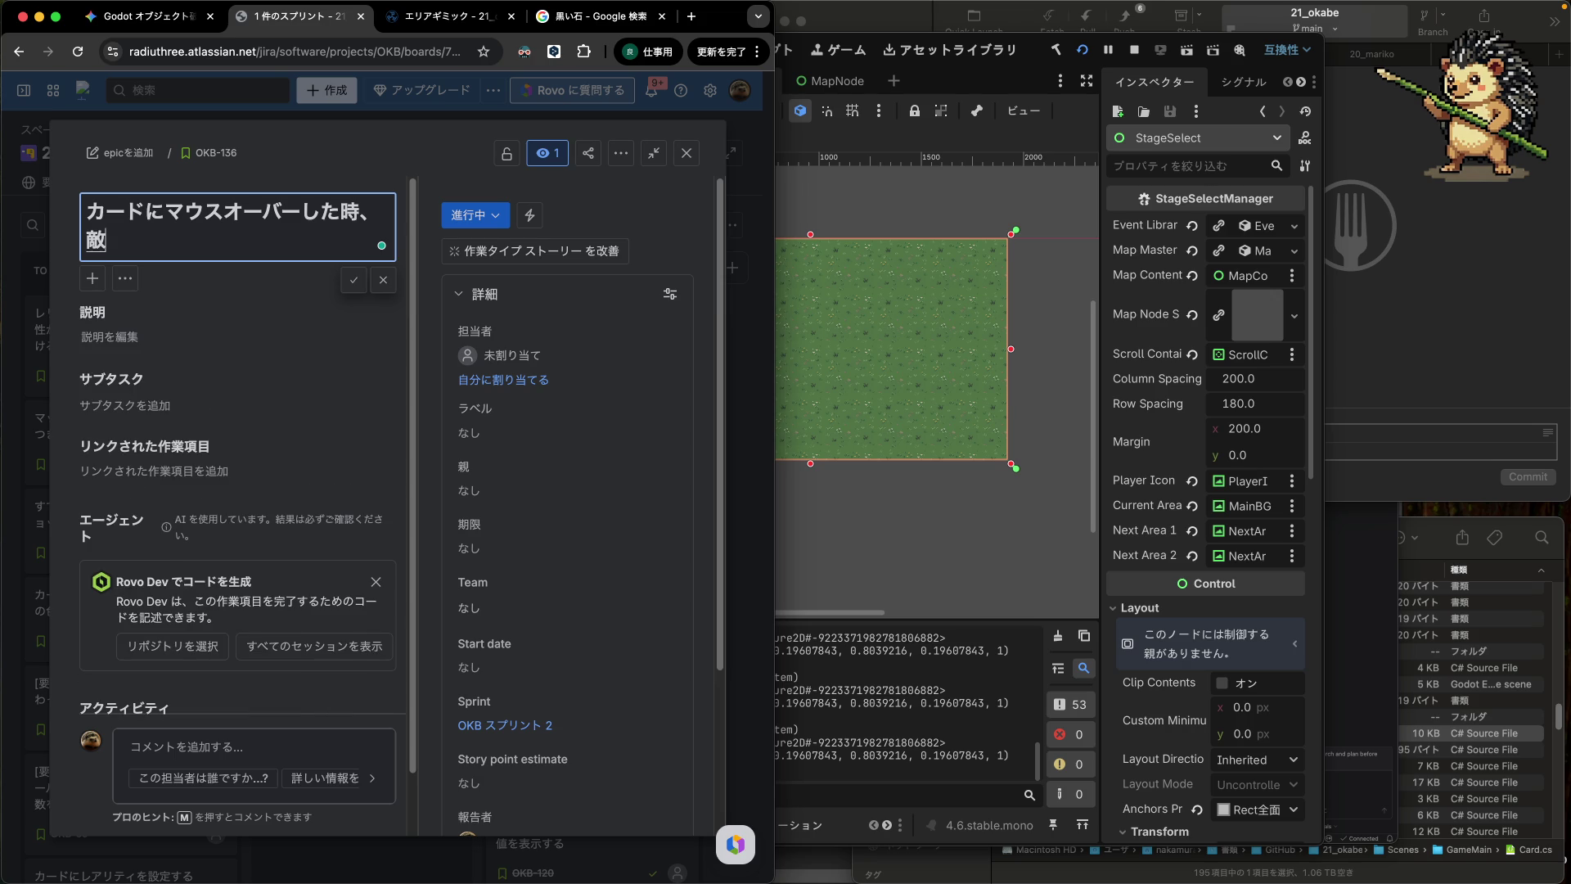
pyautogui.press('BackSpace')
pyautogui.press('BackSpace')
pyautogui.press('BackSpace')
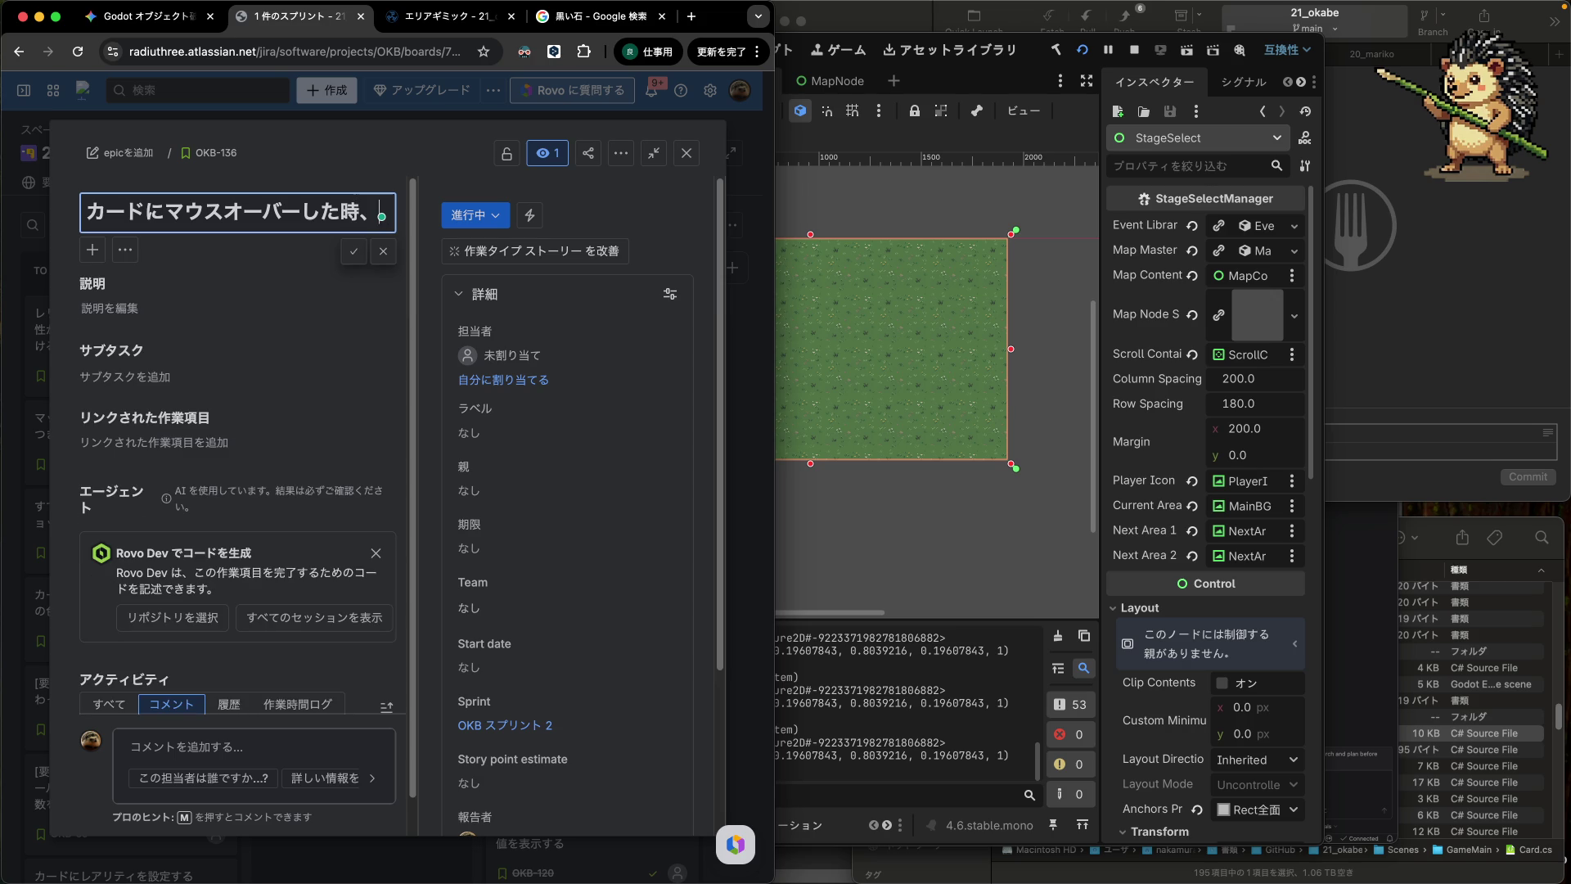
pyautogui.write('ターゲット')
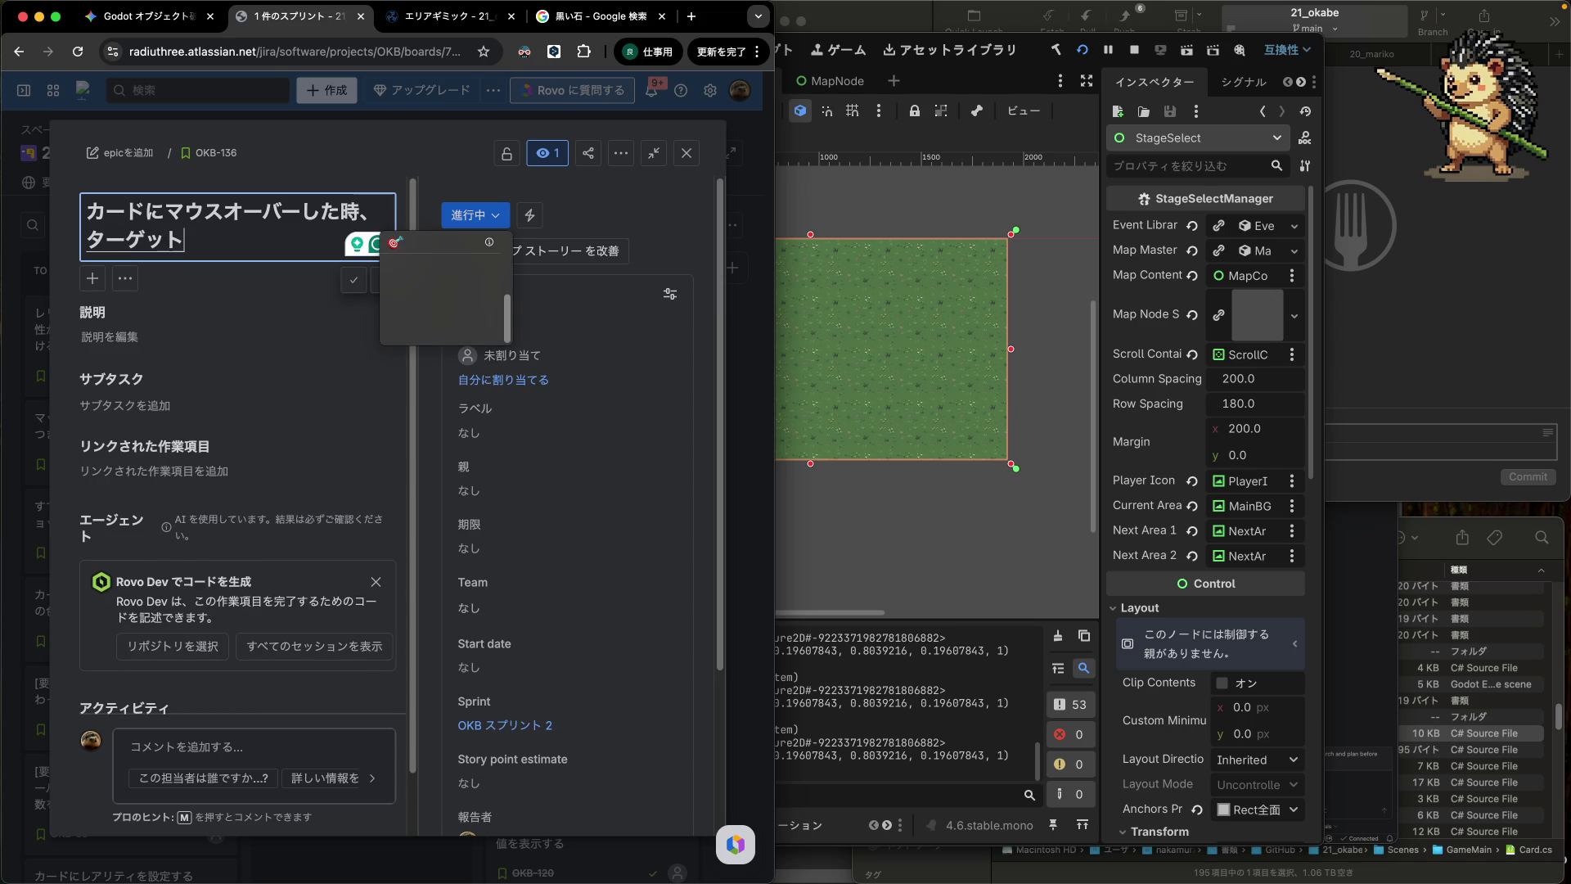
pyautogui.press('Return')
# - Complete the title with 'マスに実際のダメージ値を表示する', save it, and close the issue details
pyautogui.write('ます')
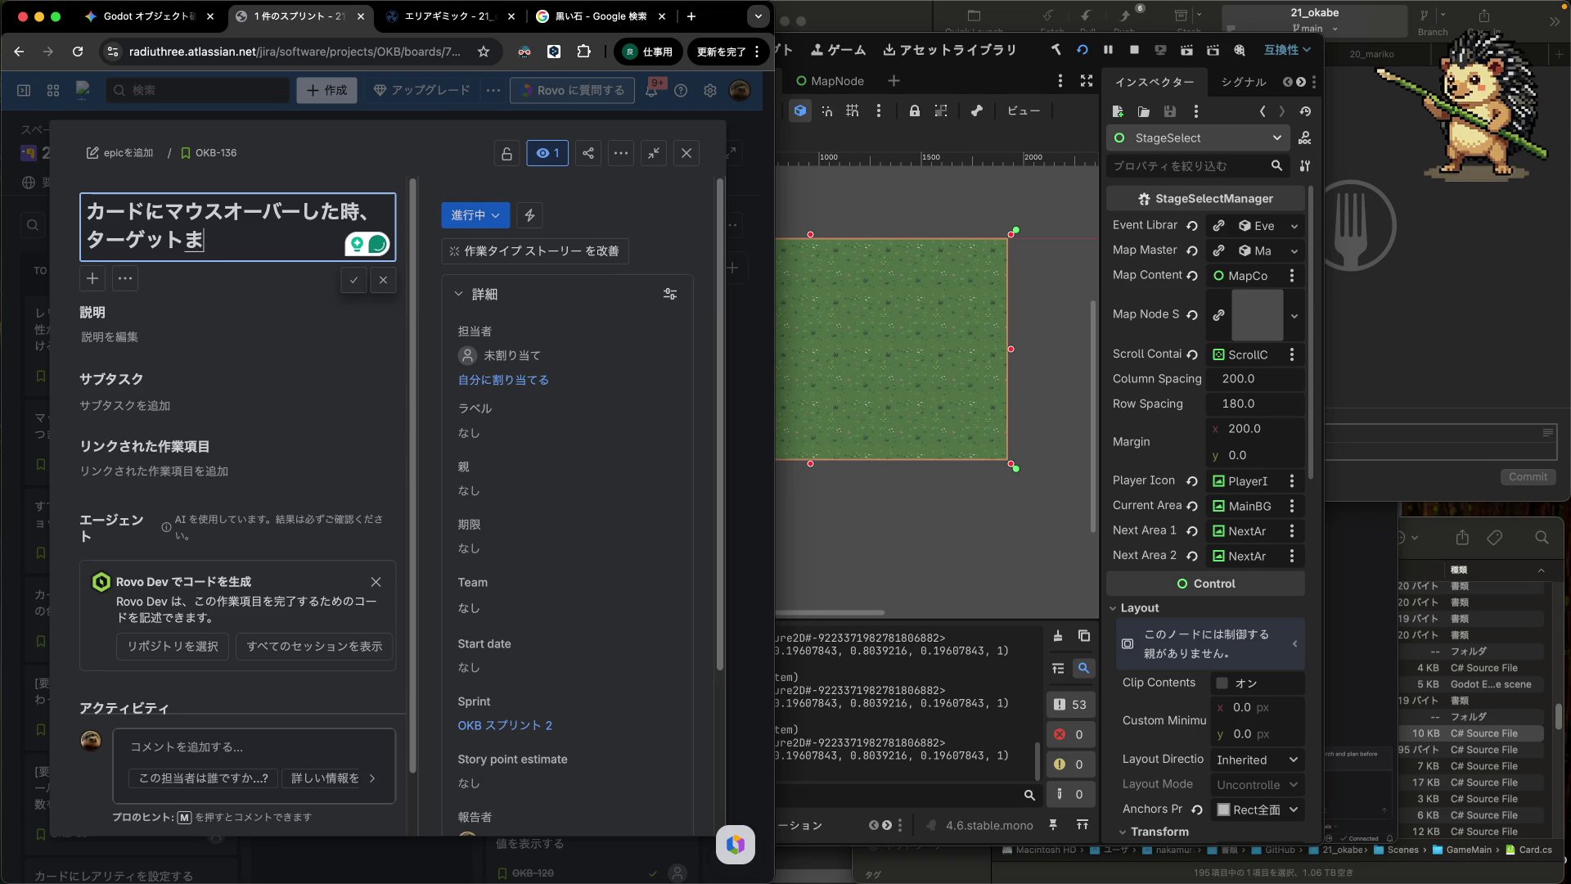
pyautogui.press('space')
pyautogui.write('に')
pyautogui.press('Return')
pyautogui.write('実際のダメージ値を表示する')
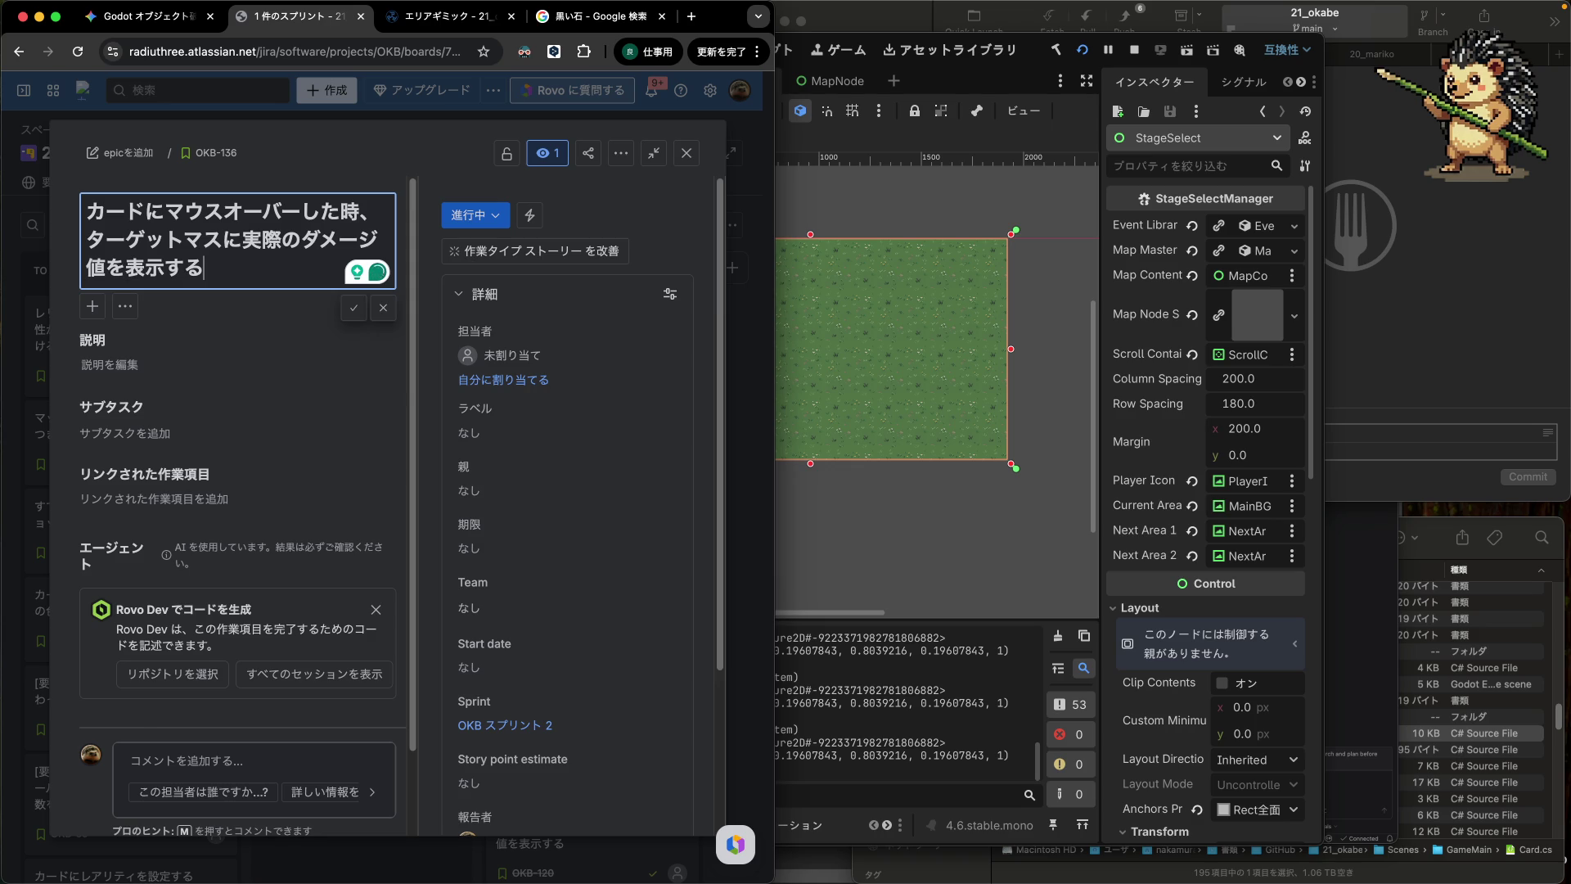
pyautogui.press('Return')
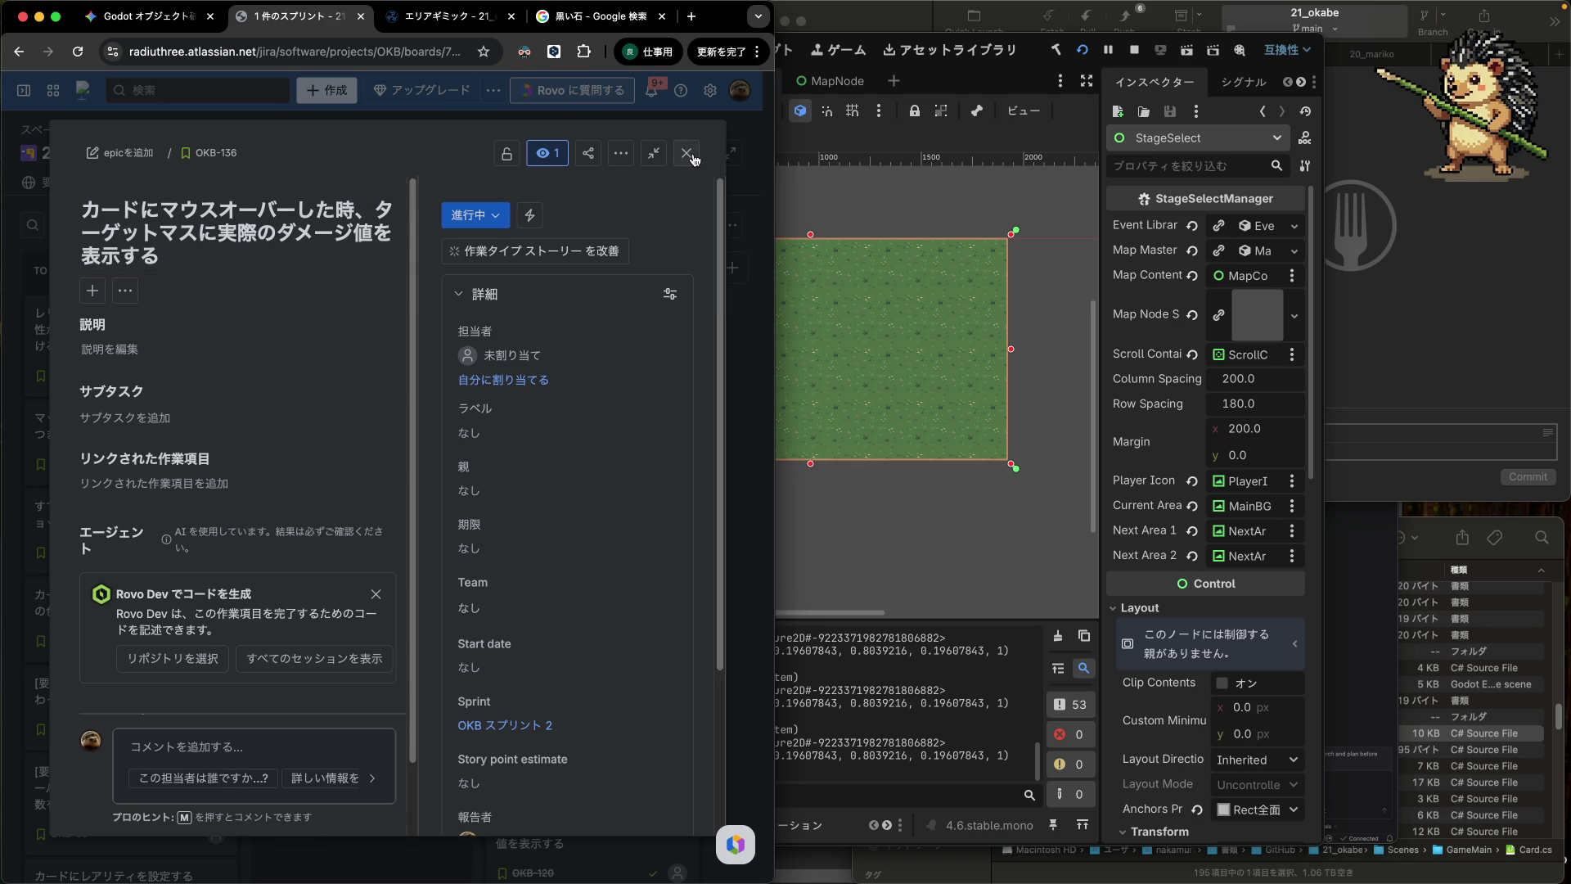
pyautogui.click(687, 153)
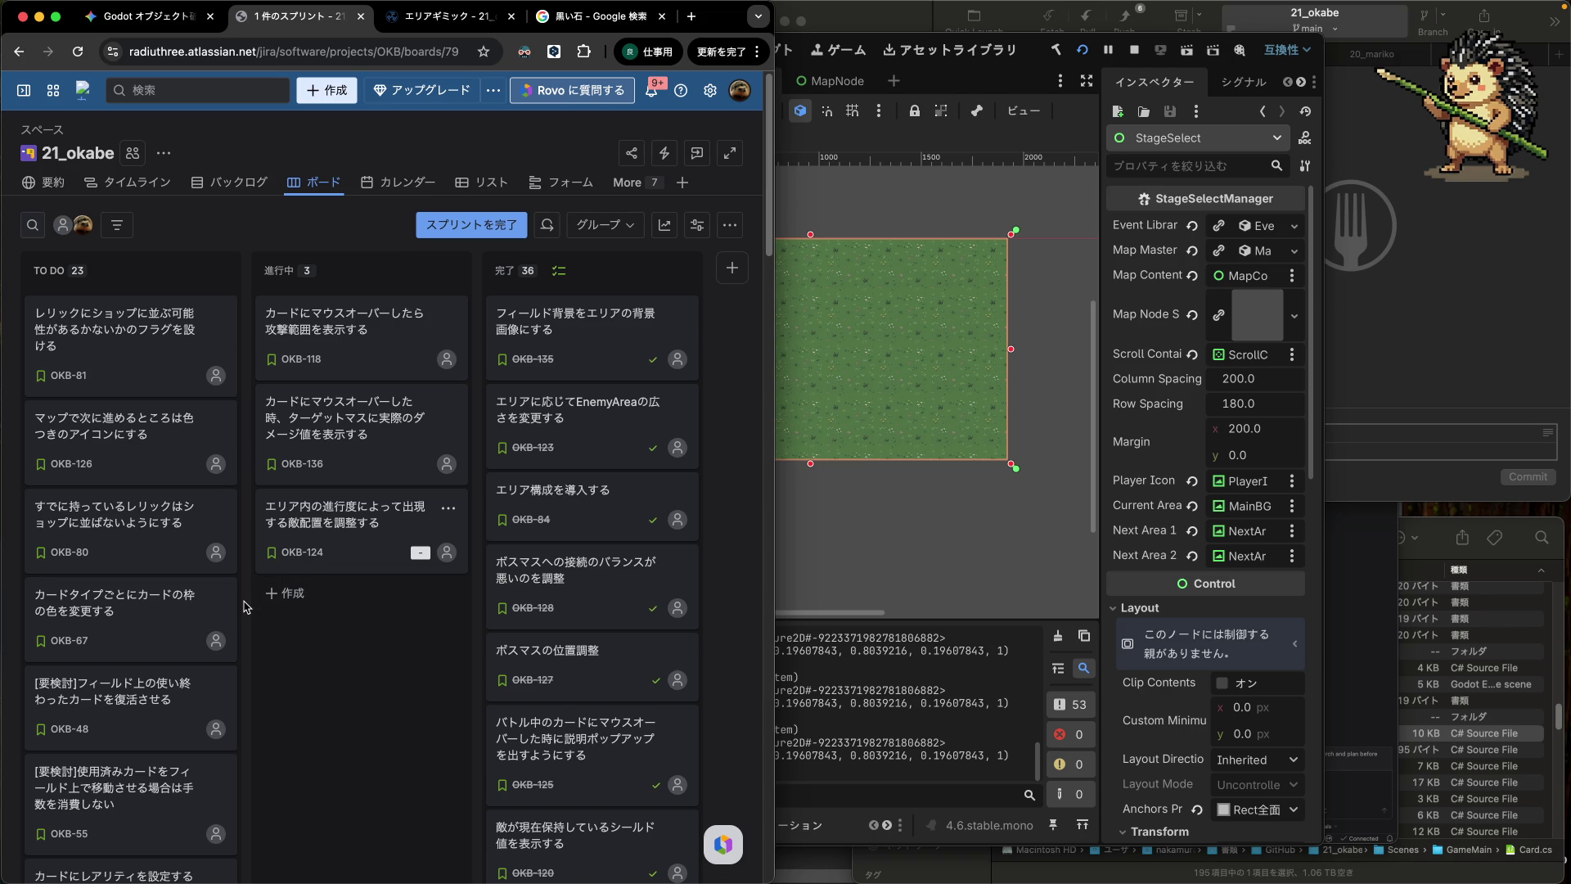
pyautogui.scroll(-15, 245, 606)
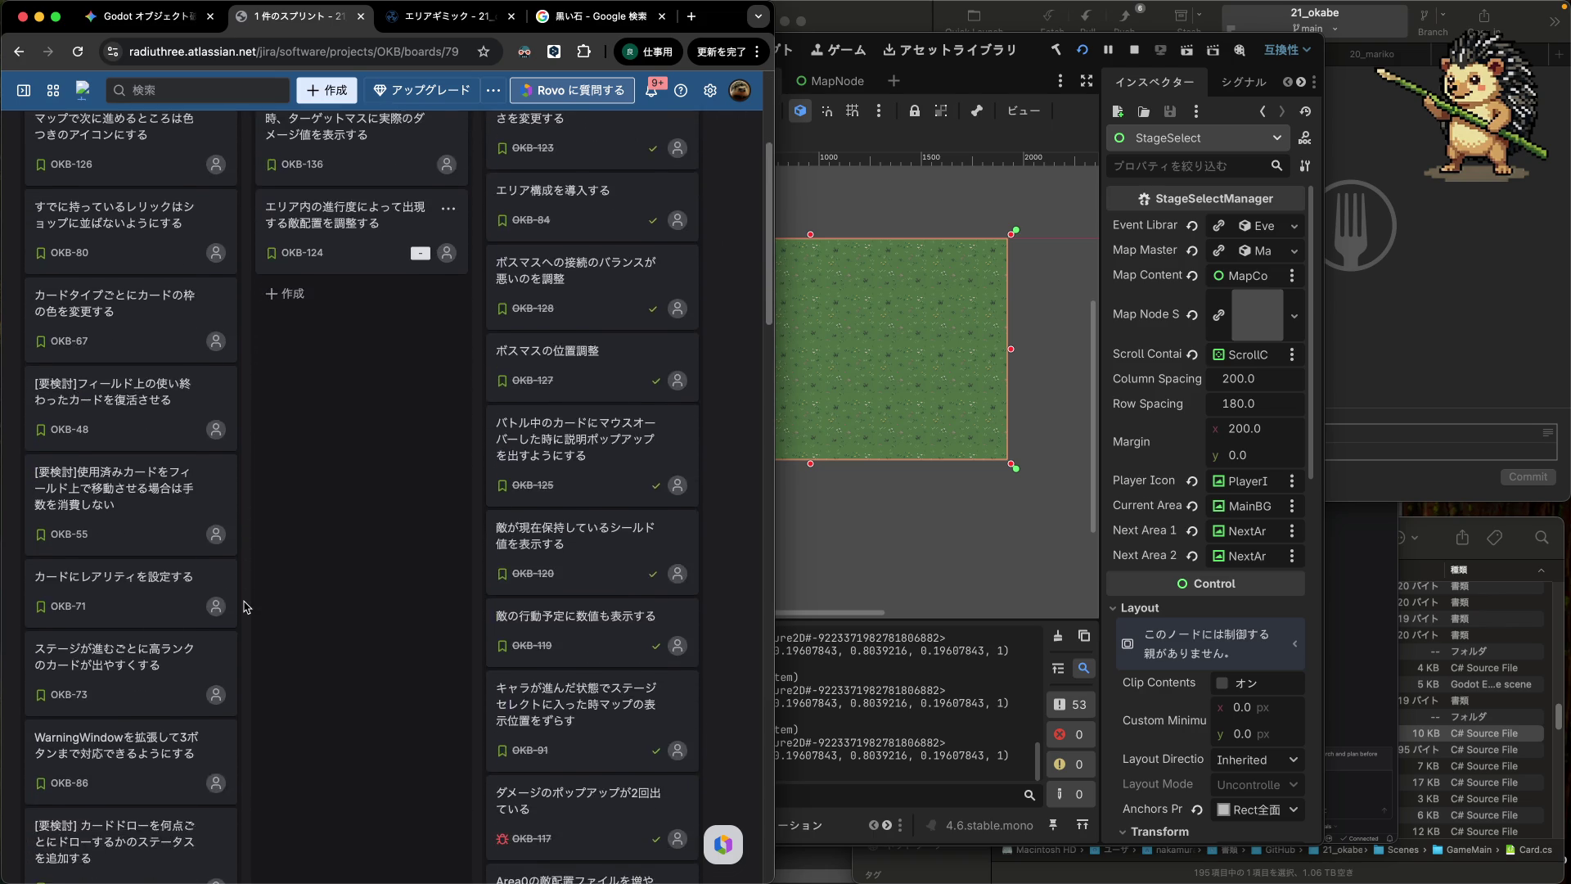
pyautogui.scroll(-5, 244, 606)
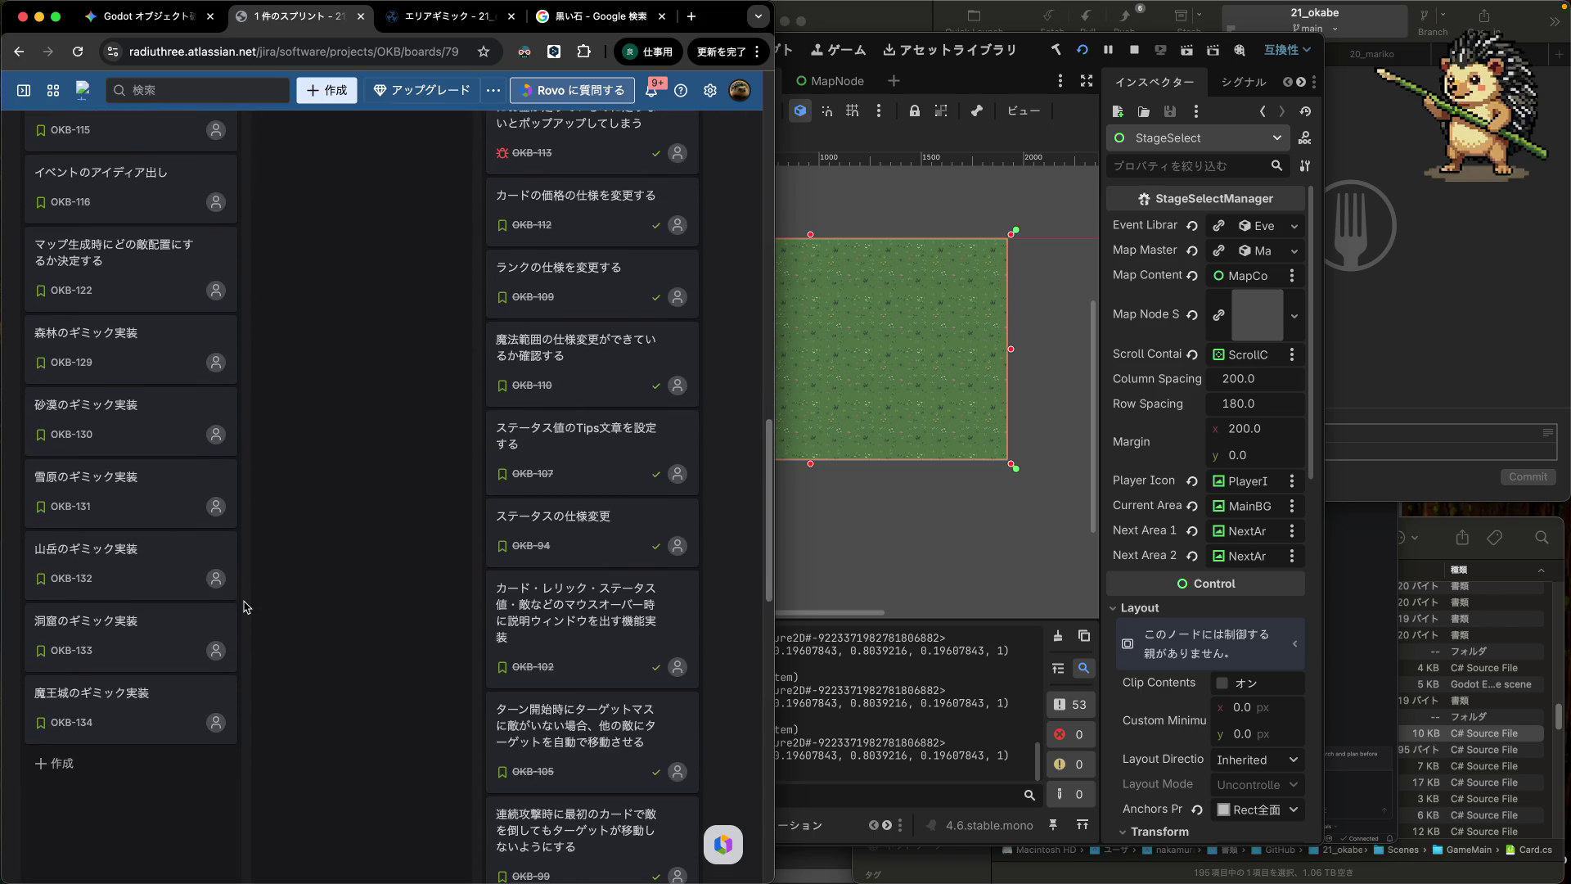
pyautogui.scroll(5, 244, 607)
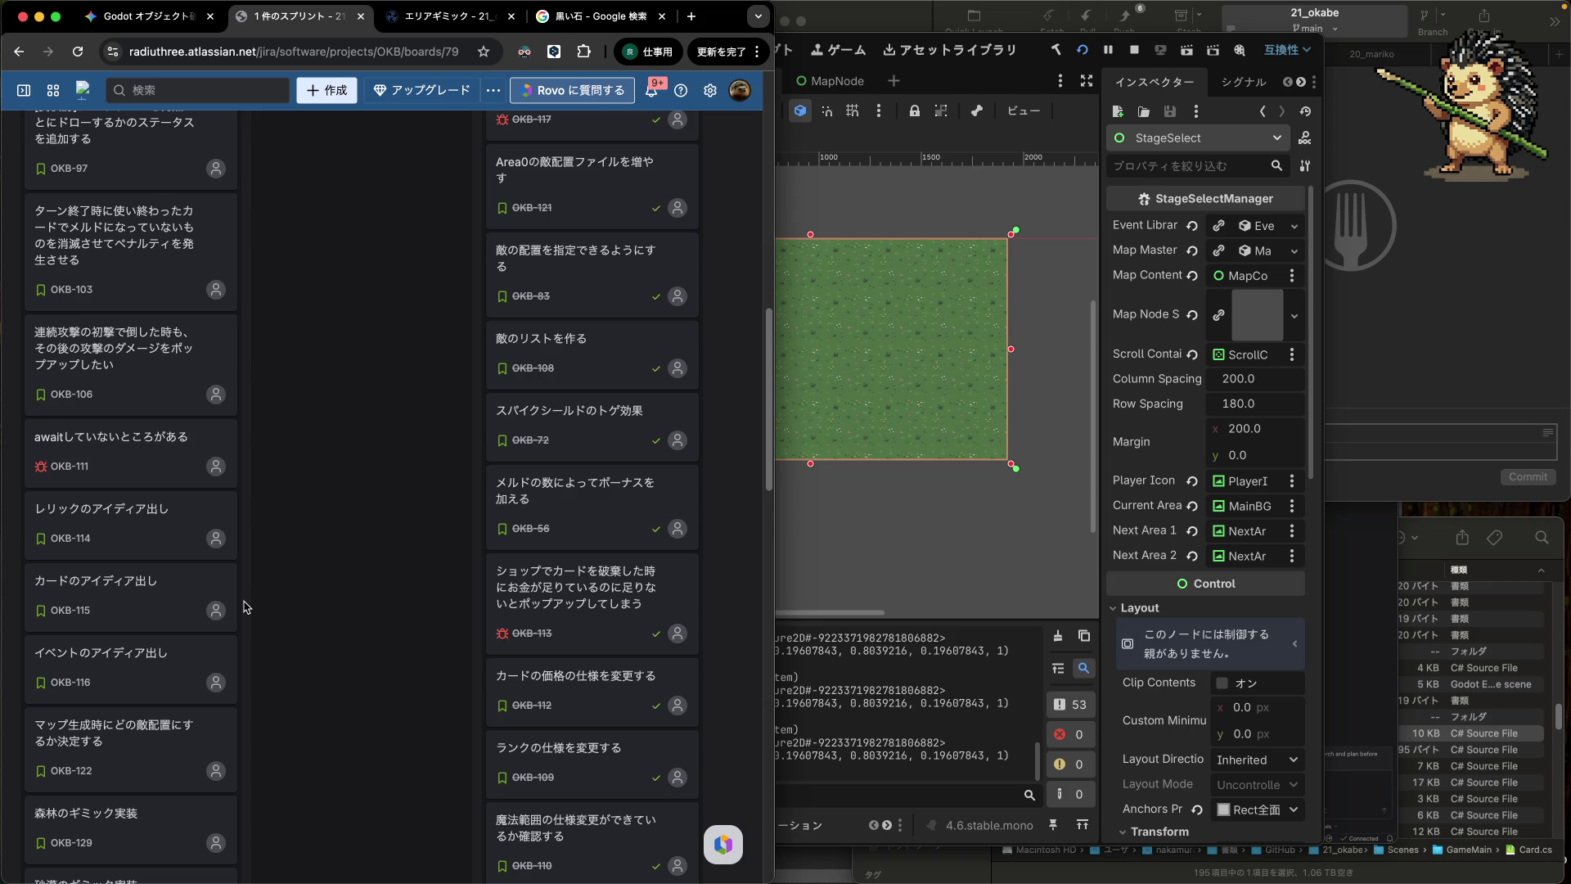
pyautogui.scroll(1, 245, 606)
pyautogui.scroll(6, 249, 608)
pyautogui.scroll(4, 248, 608)
pyautogui.scroll(4, 249, 608)
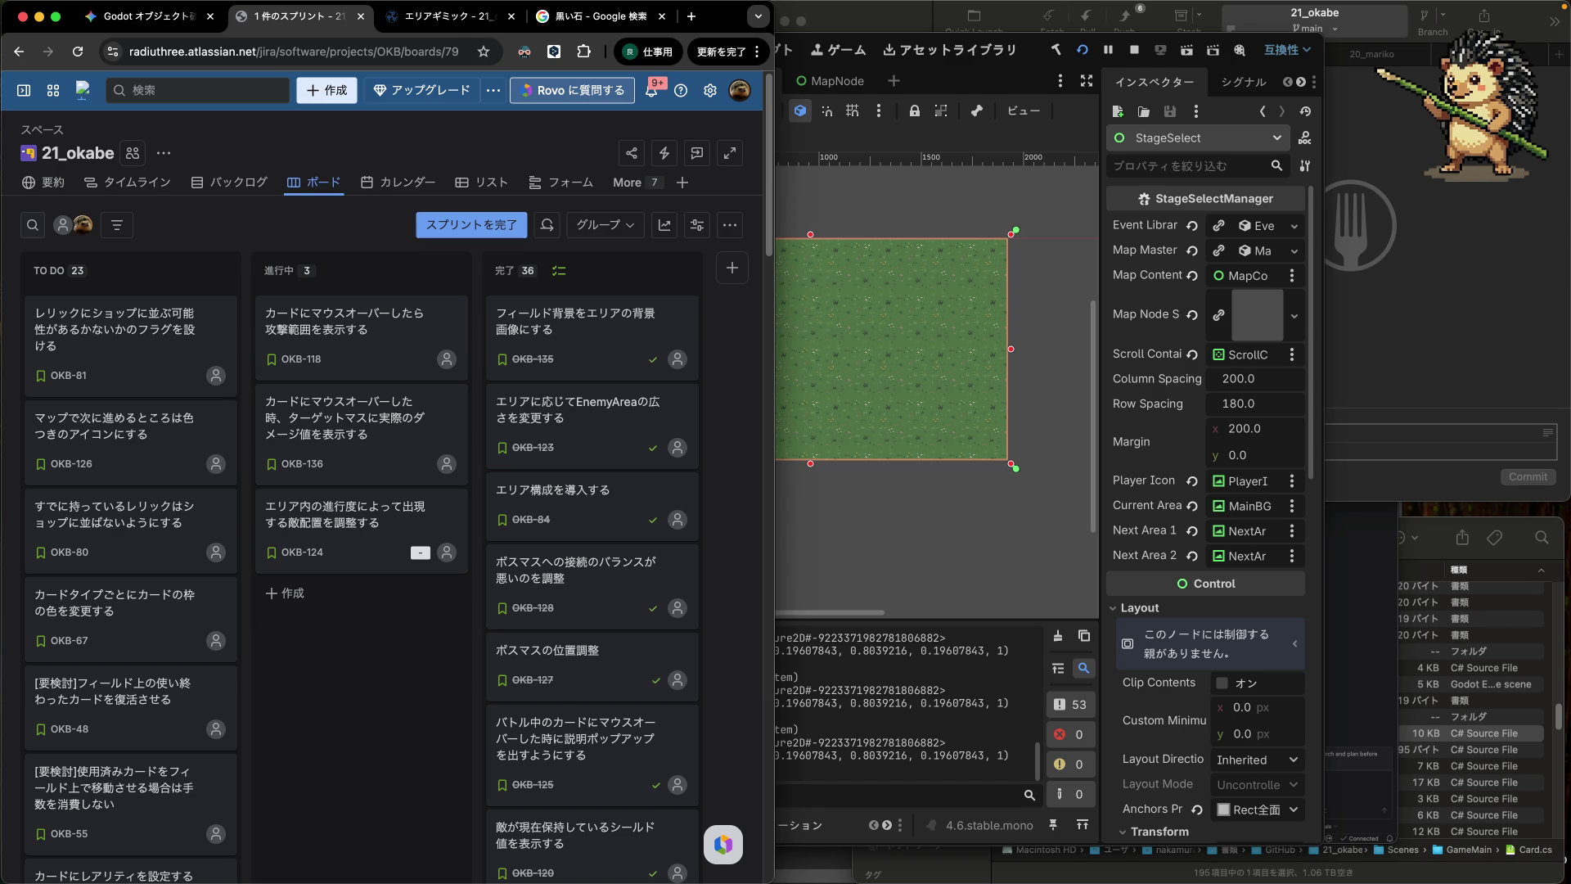
pyautogui.press('super+Tab')
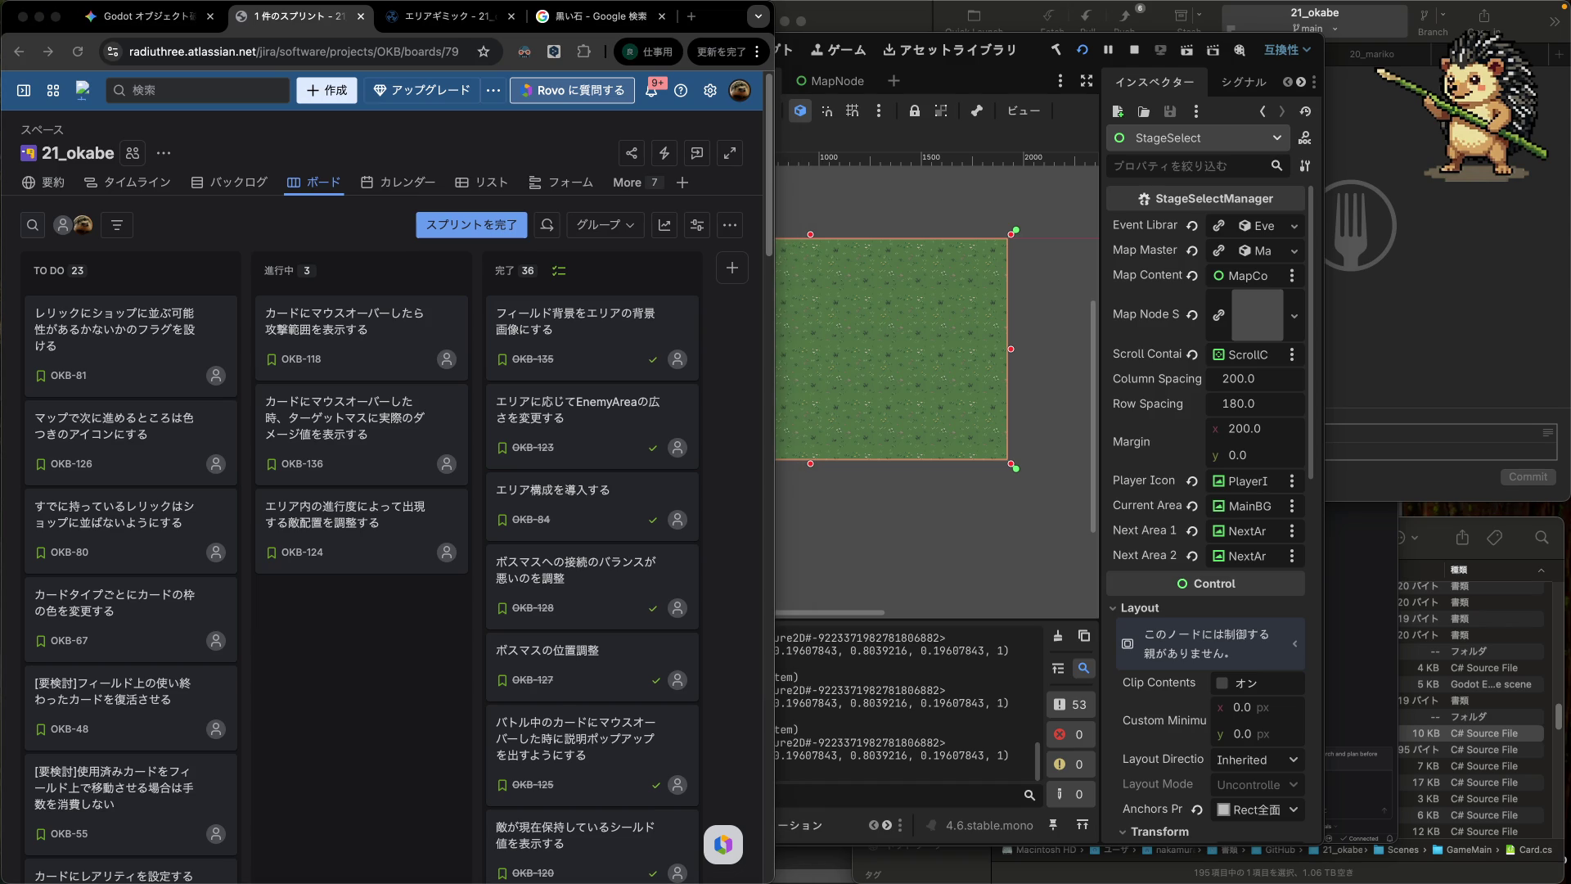